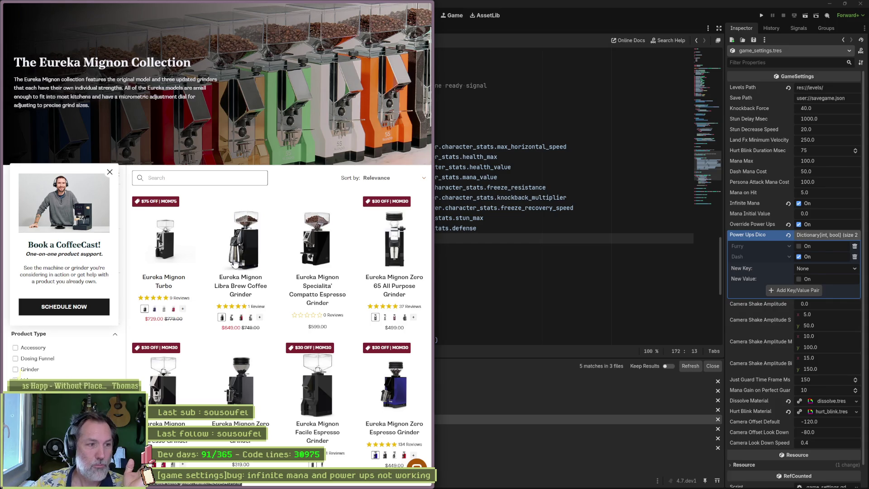
Open the Eureka Mignon Specialita' Compatto grinder page, listed at $599.00 in Matte Black.
left_click(322, 249)
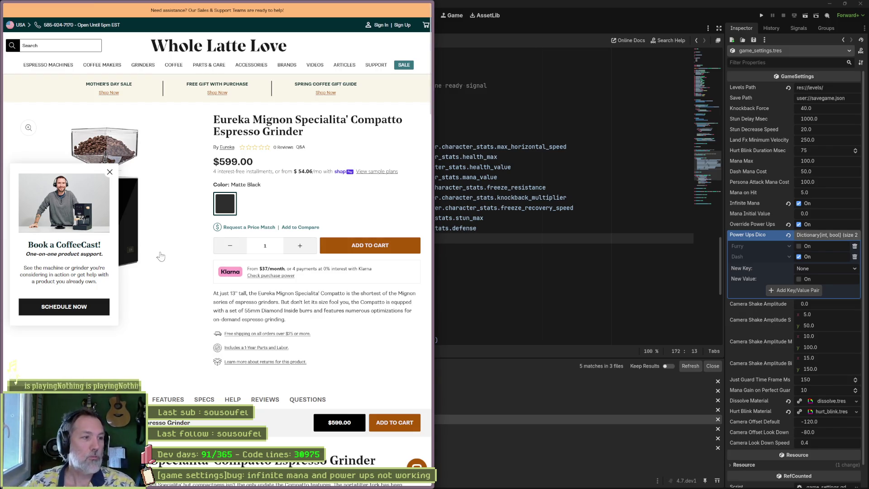
Dismiss the 'Book a CoffeeCast!' popup covering the grinder image.
left_click(109, 173)
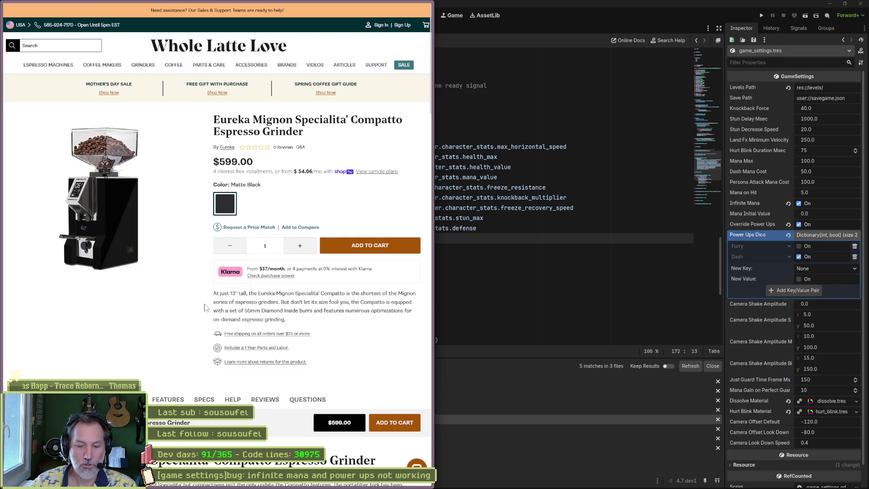
Search DuckDuckGo images for delonghi and preview the La Specialista Arte Evo EC9255M.
key("ctrl+l")
type("manual")
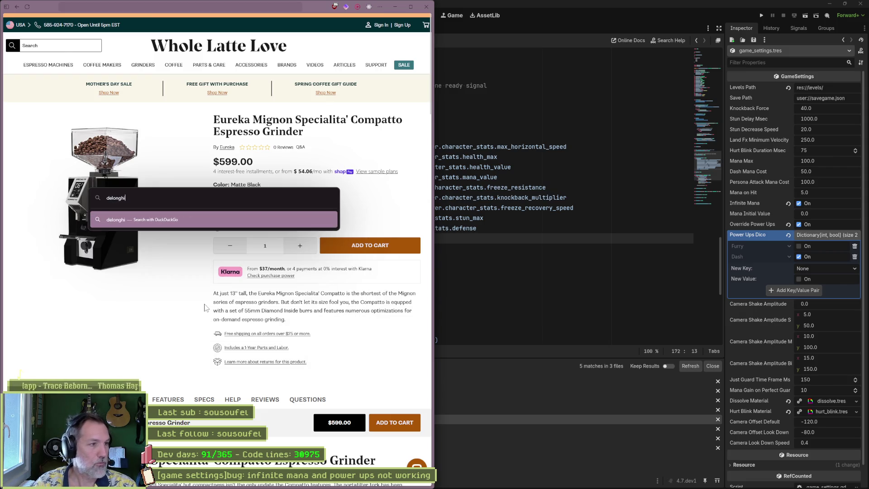
key("Return")
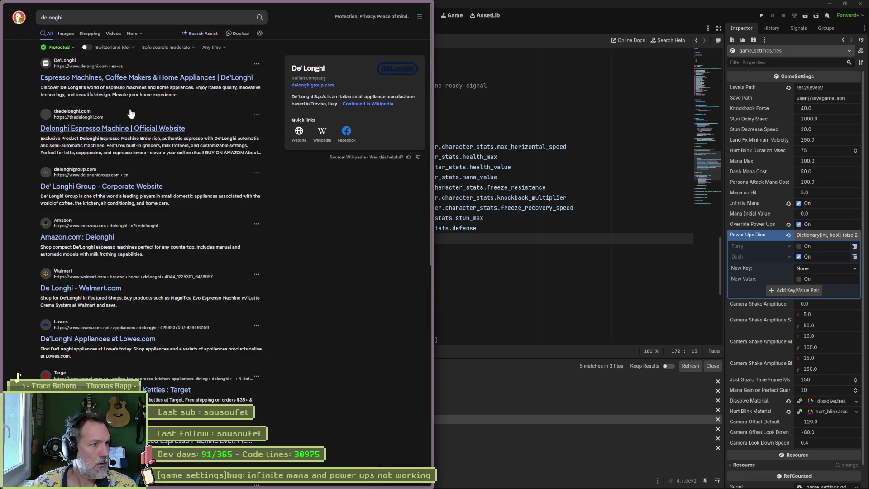
left_click(65, 33)
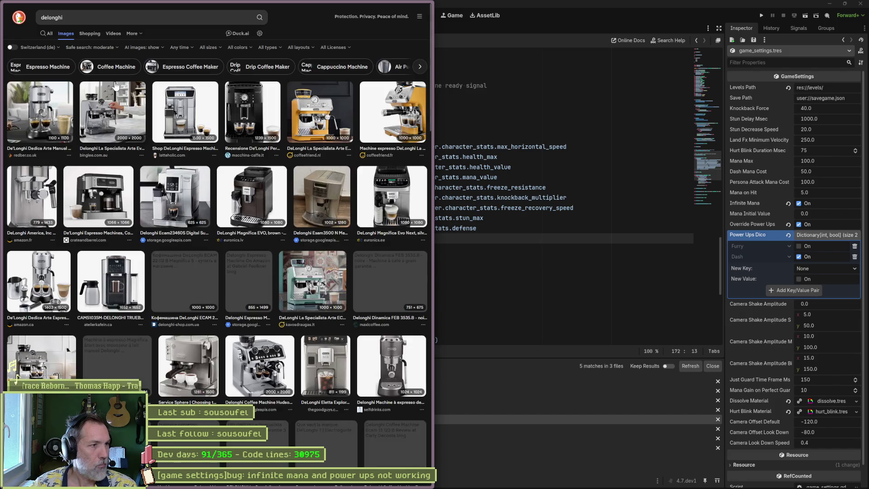
left_click(117, 109)
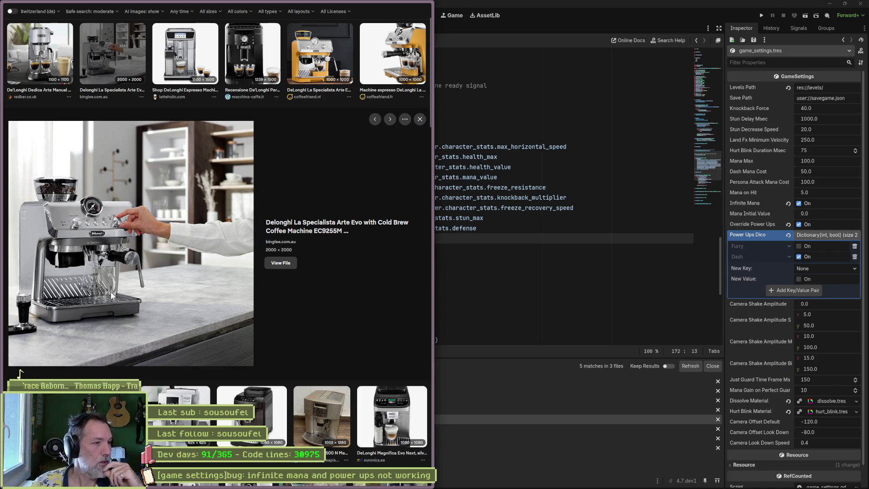
scroll(290, 287, "down", 4)
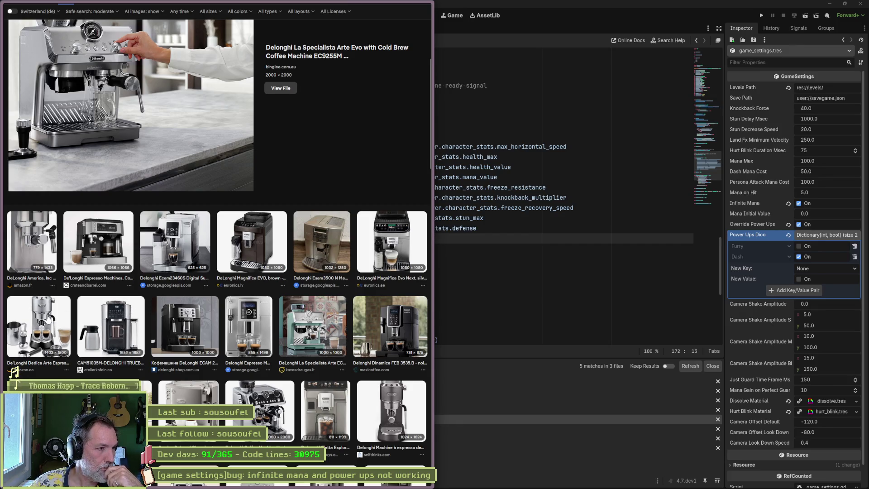
scroll(48, 318, "up", 3)
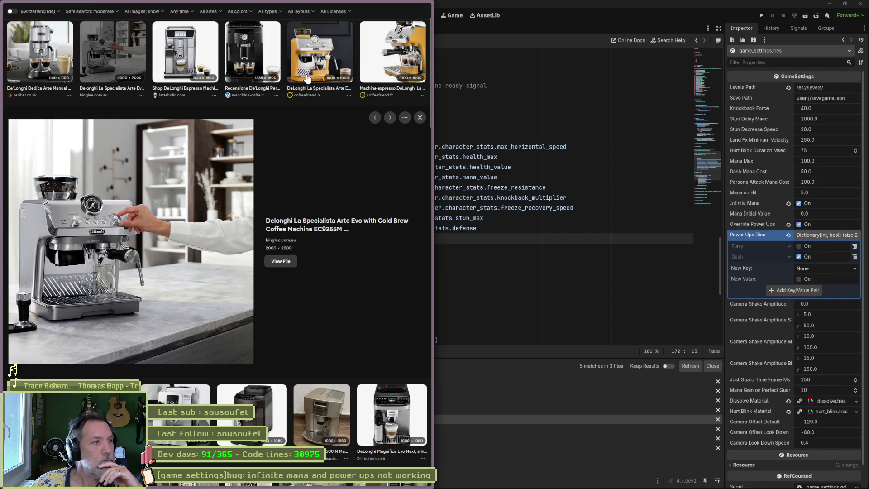
Back in Godot, select the mana.emit line 172 in game_manager.gd, then open game_settings.gd.
left_click(401, 8)
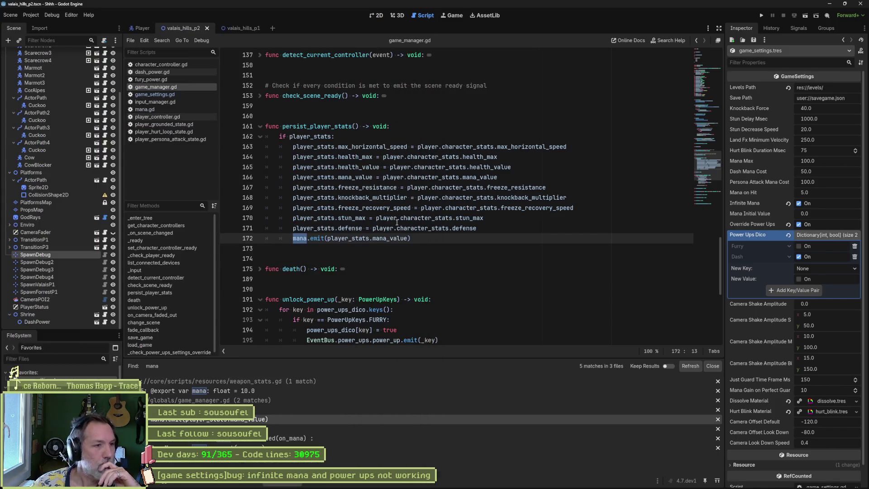
left_click(467, 238)
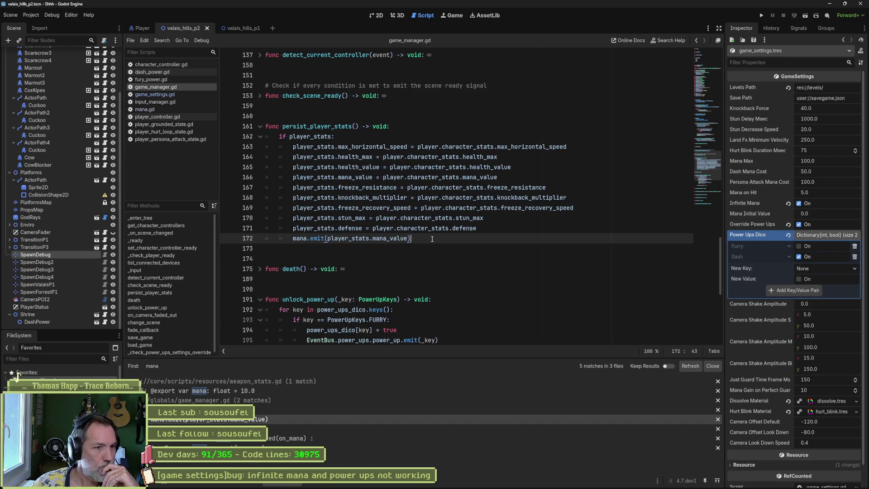
left_click_drag(432, 239, 493, 229)
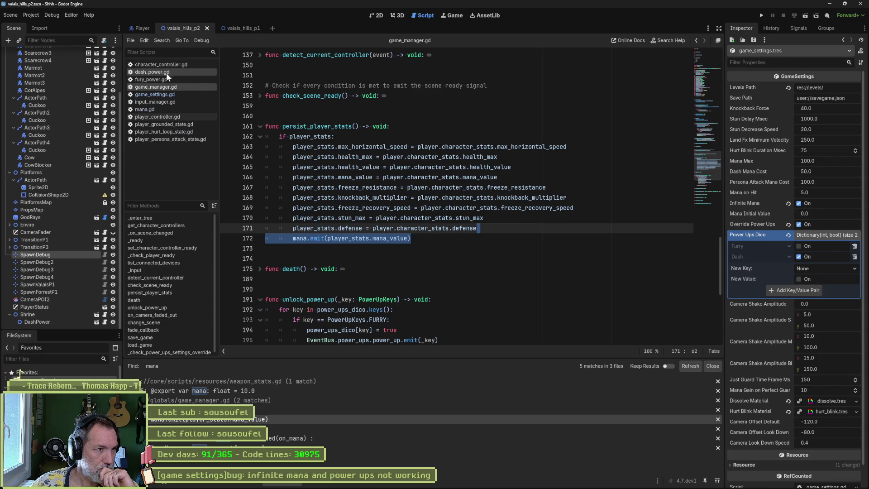
left_click(160, 95)
scroll(454, 208, "down", 2)
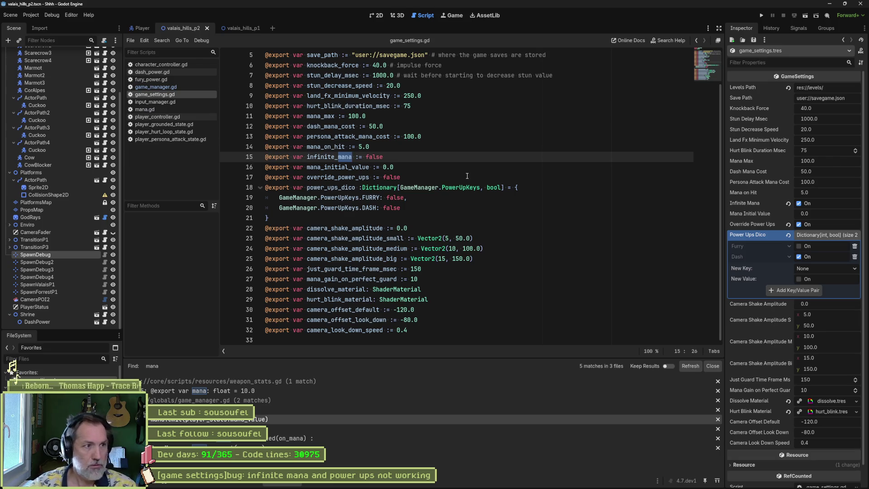
Quick-open game_settings_manager.gd by searching 'gsm' and view its _init copying settings.
key("shift+alt+o")
type("gsm")
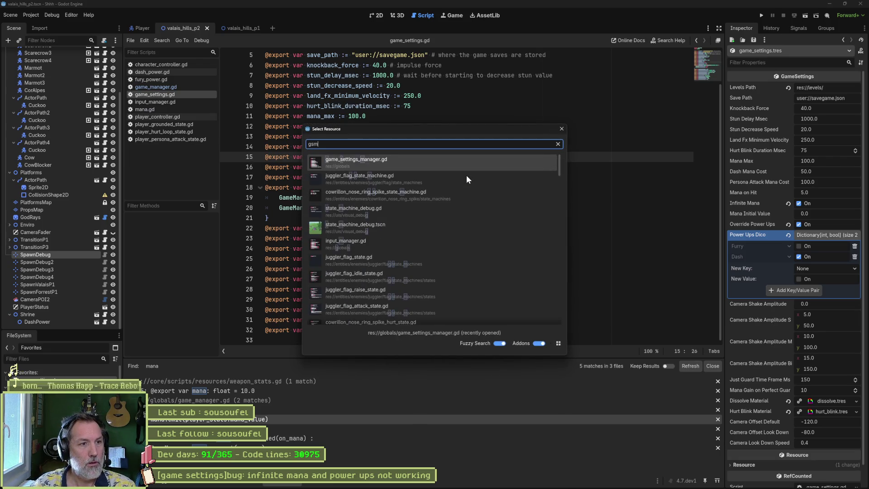
key("Return")
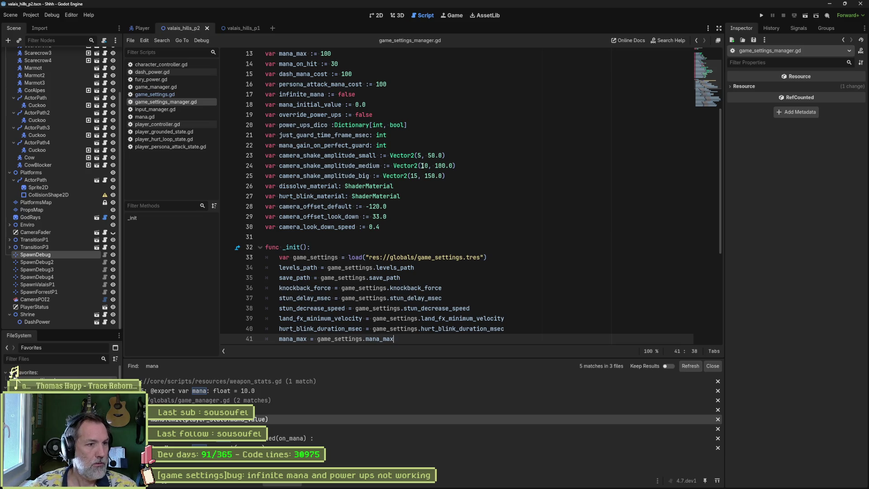
scroll(432, 198, "down", 2)
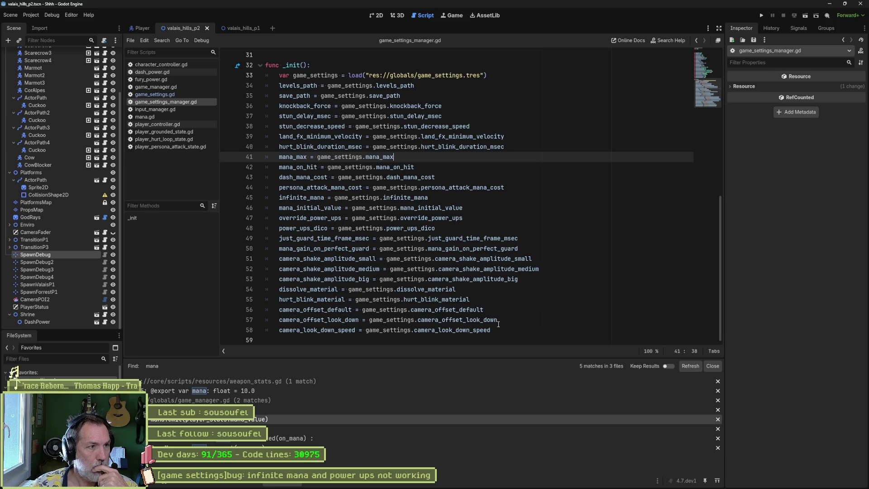
Add a func _ready(): after _init with a placeholder pass body.
left_click(511, 329)
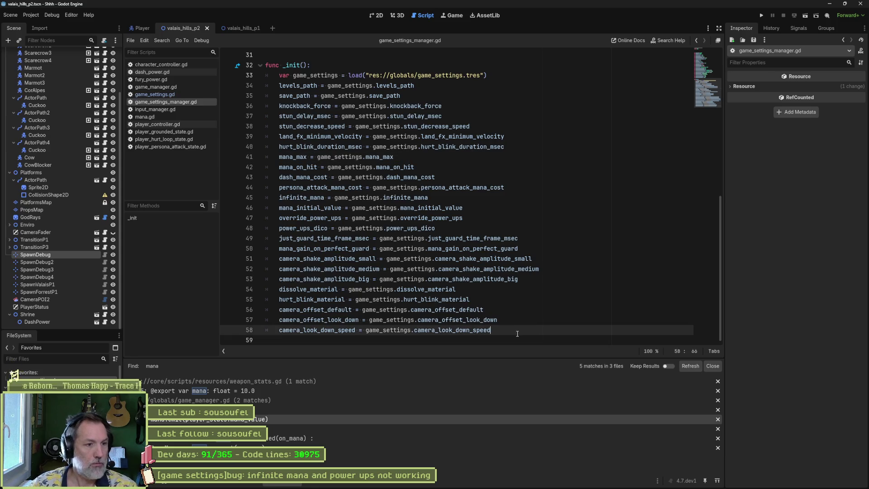
key("Return")
key("Down")
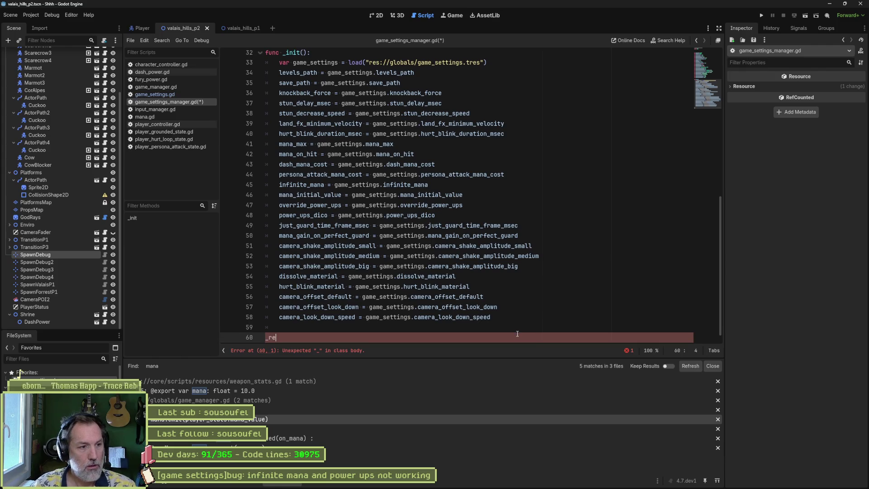
type("func _ready():")
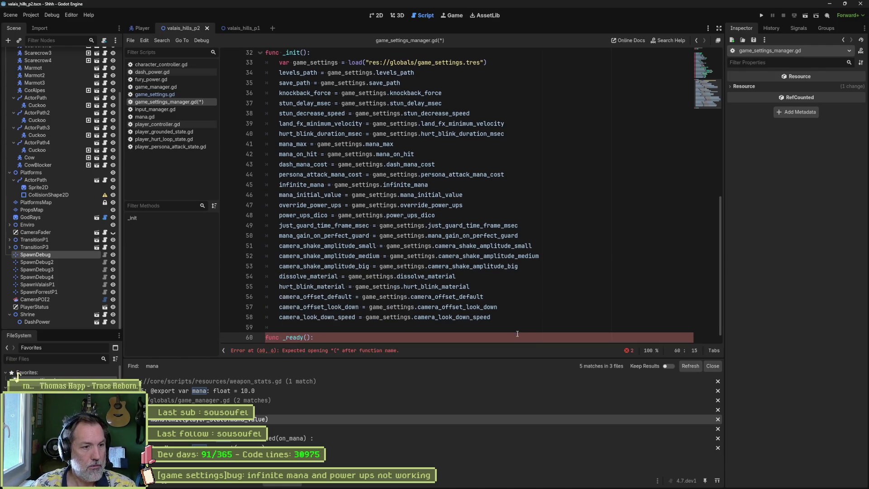
key("Home")
key("Return")
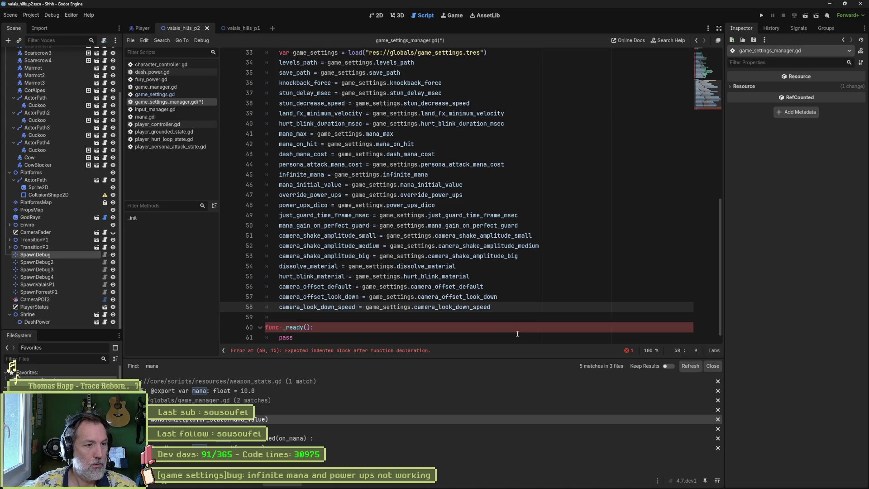
key("End")
key("Return")
key("shift+End")
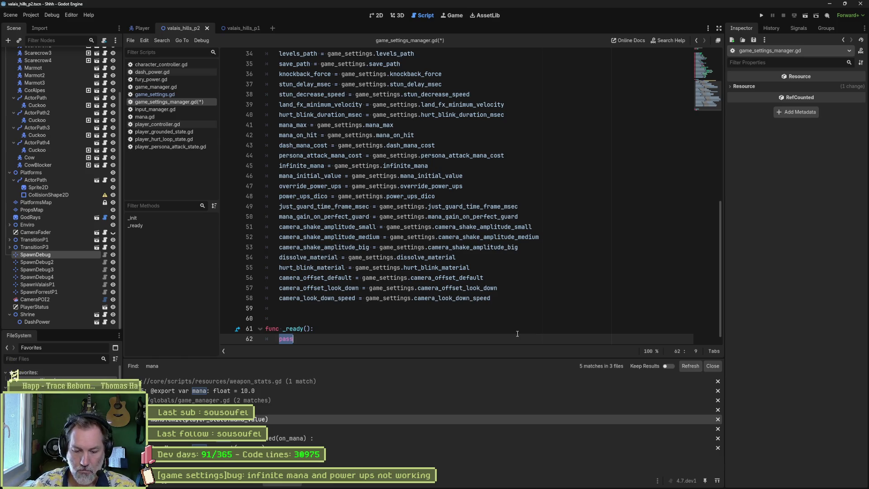
Replace pass with GameManager.persist_player_stats() using autocomplete.
type("Game")
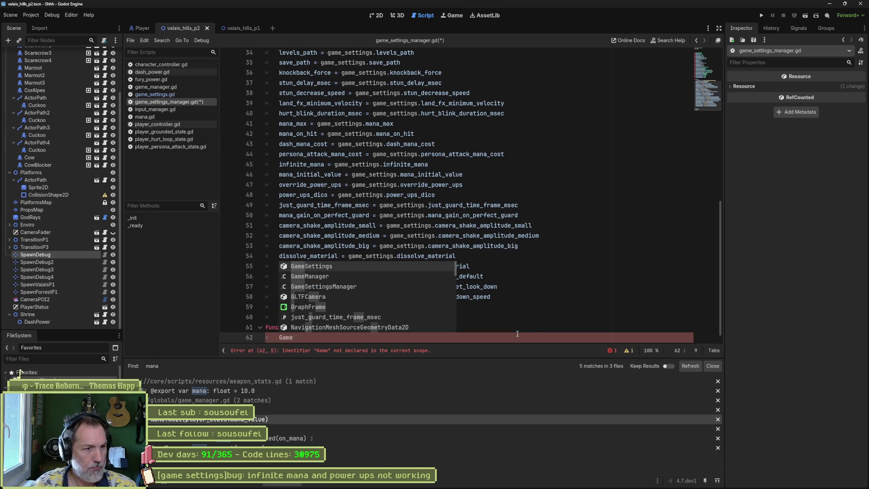
key("Return")
key("ctrl+BackSpace")
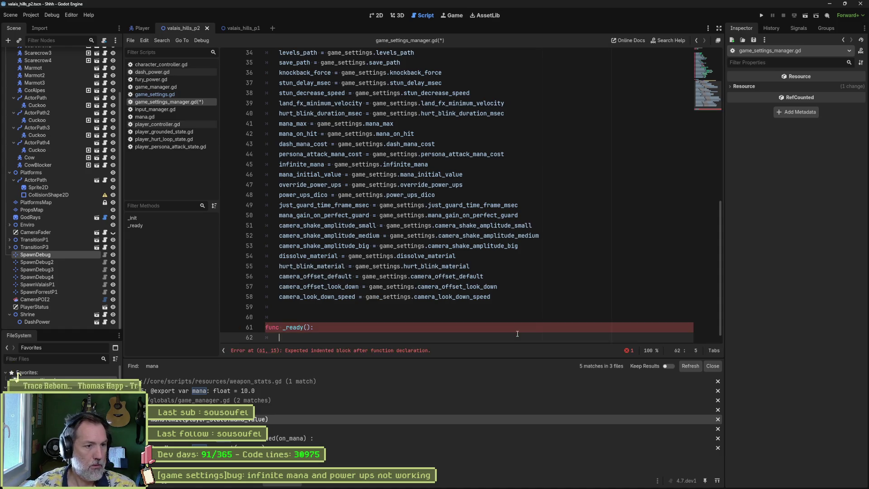
type("GM")
key("BackSpace")
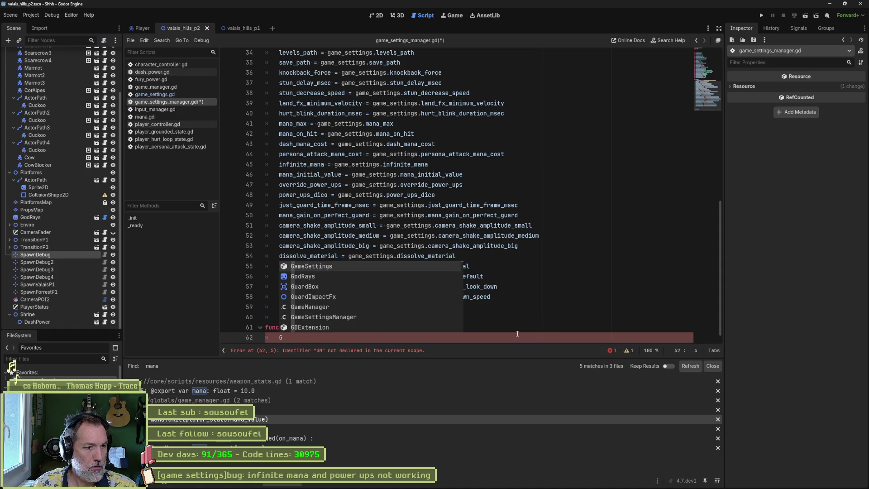
type("ameManager.pe")
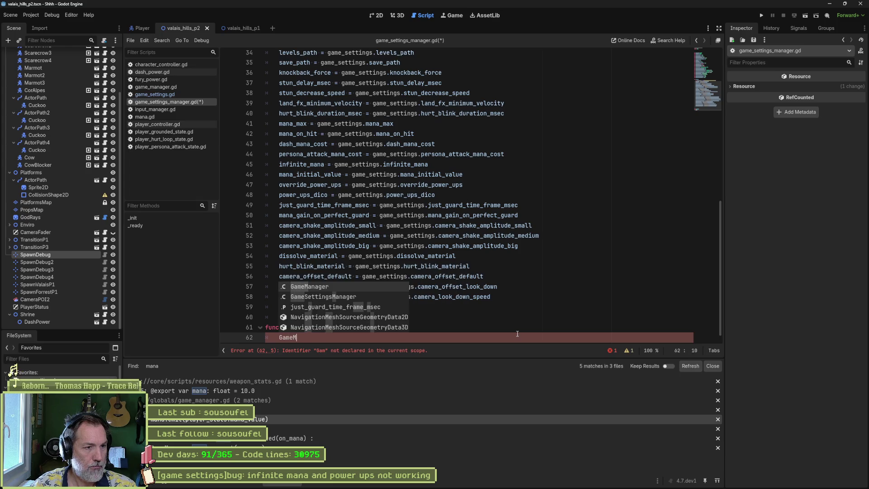
key("Return")
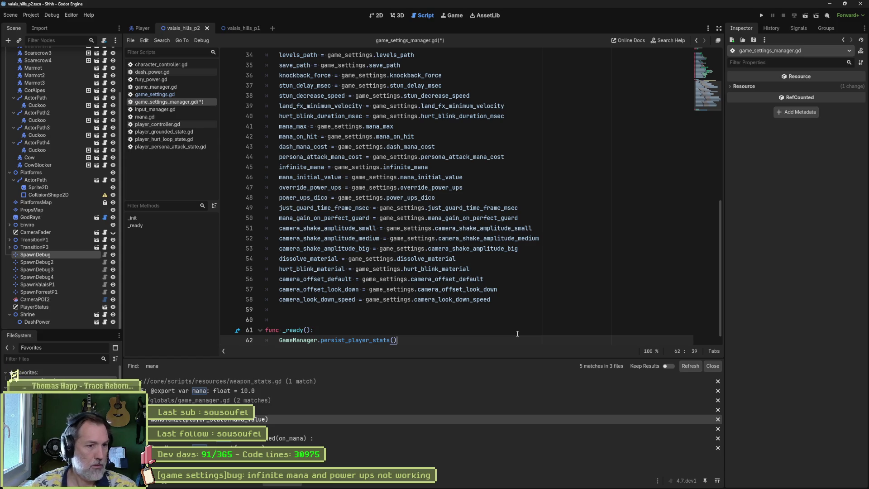
scroll(421, 253, "up", 2)
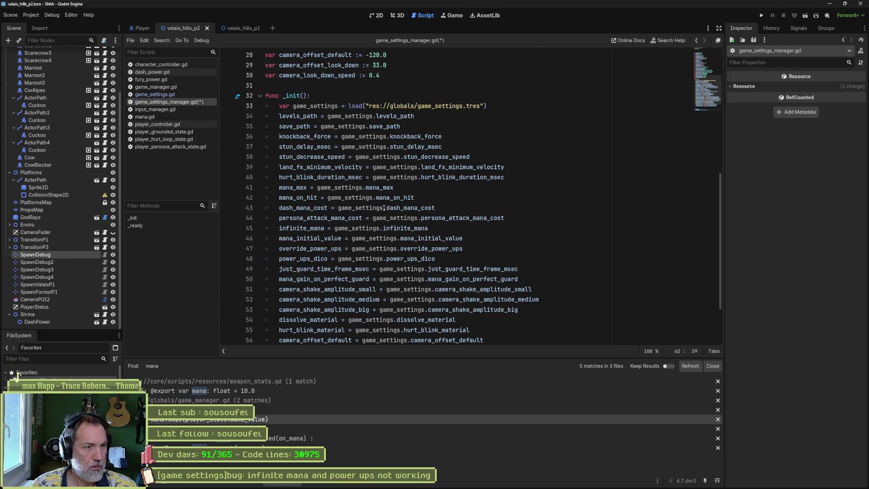
Highlight infinite_mana to review its other uses in game_settings_manager.gd.
mouse_move(385, 205)
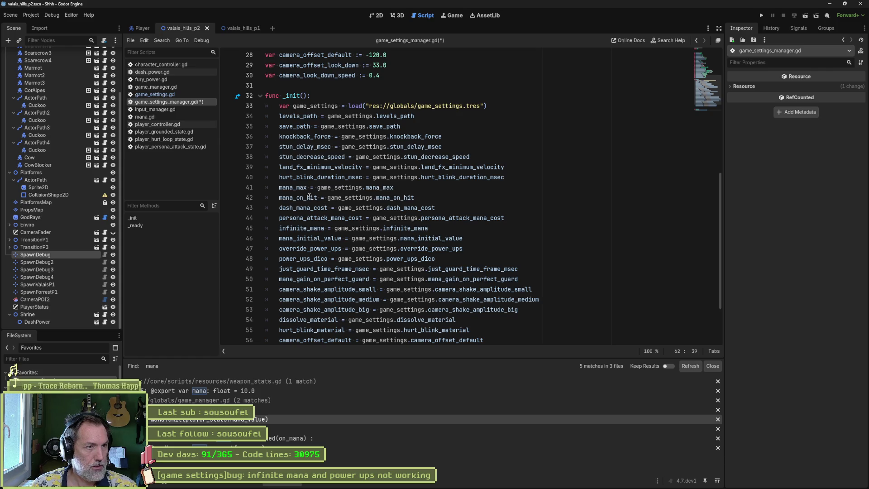
mouse_move(308, 197)
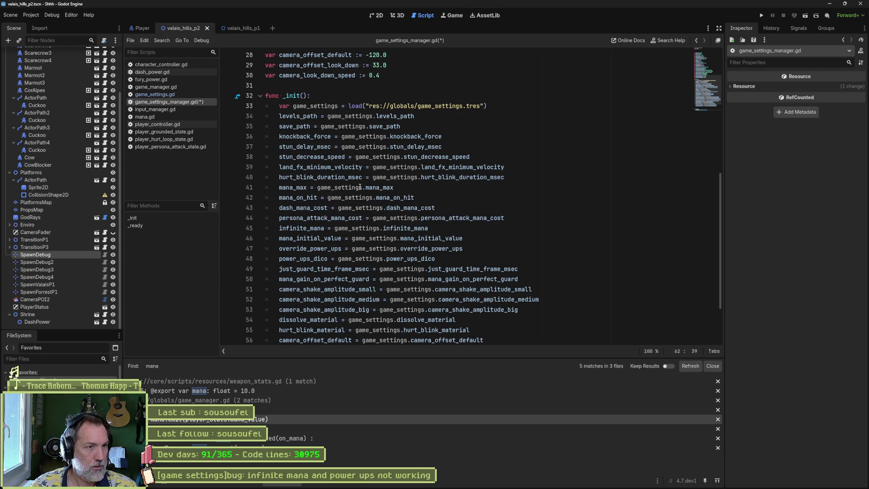
double_click(302, 229)
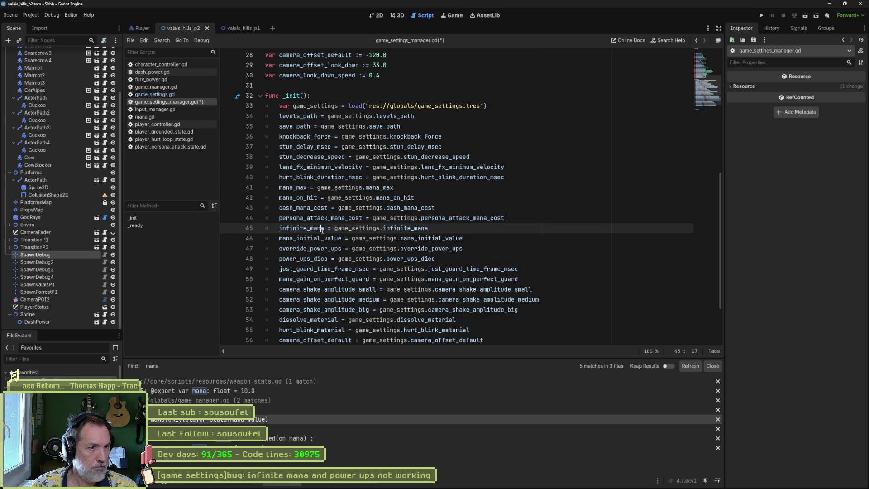
scroll(357, 321, "down", 3)
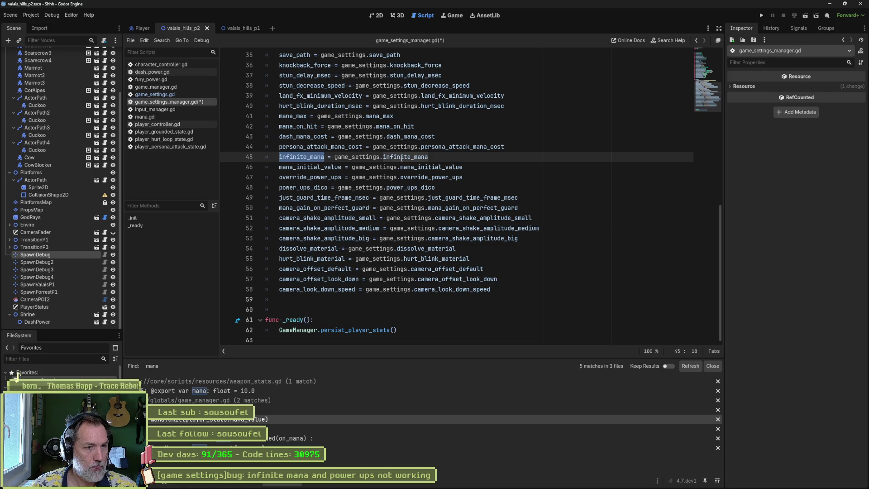
mouse_move(315, 156)
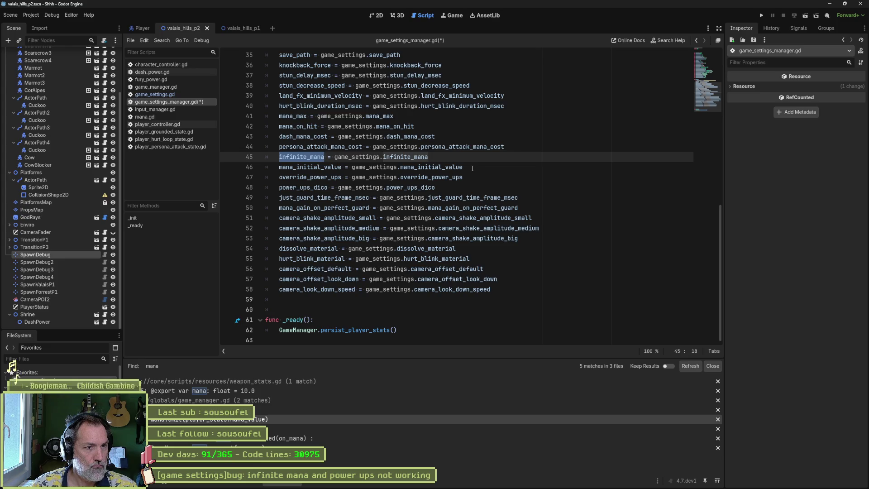
Add an 'if infinite_mana:' block containing a copy of the mana_initial_value line.
key("End")
key("Return")
type("i")
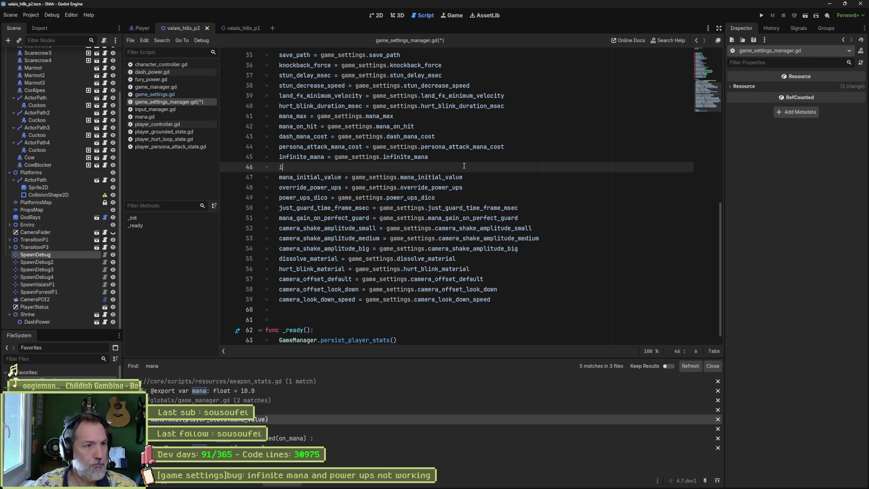
type("f ini")
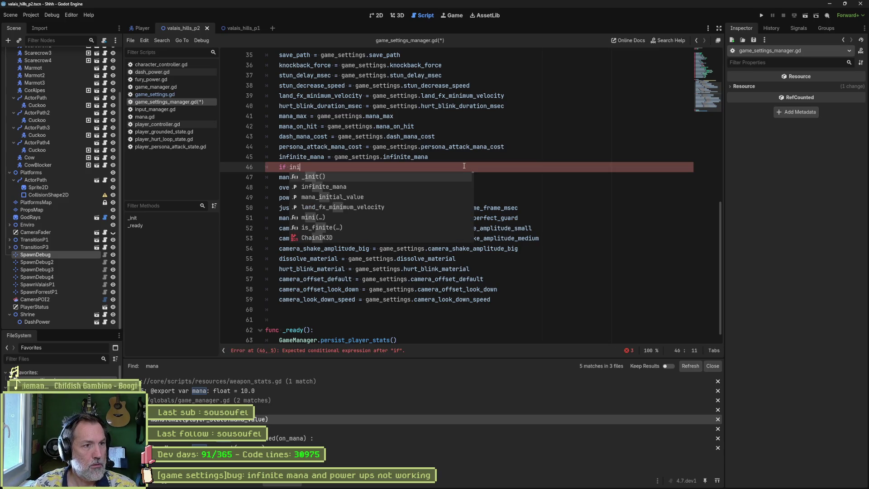
key("Down")
key("Return")
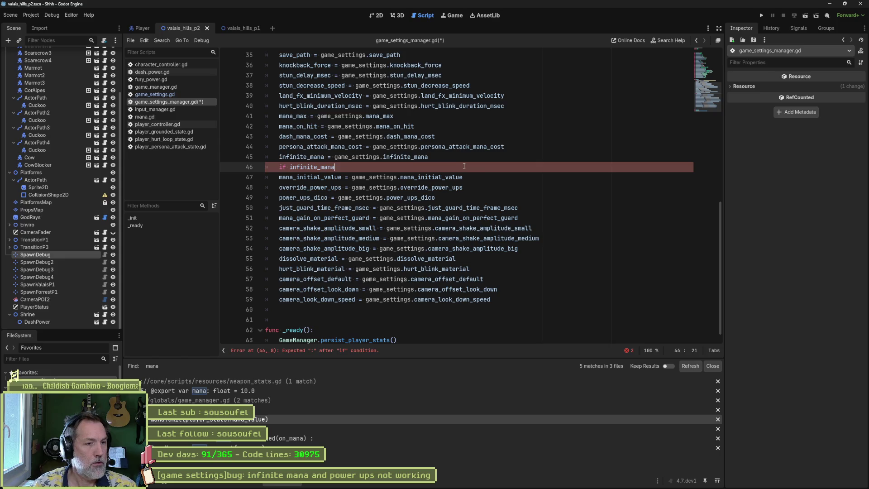
type(":")
key("Down")
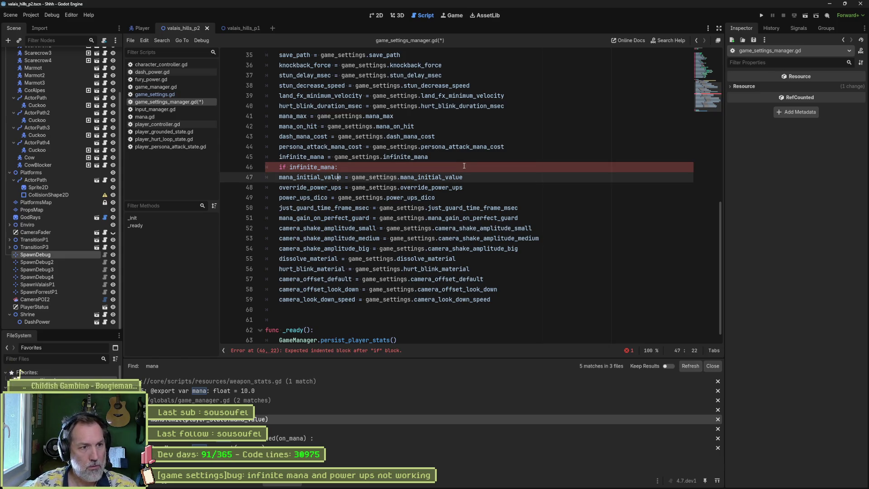
key("Up")
key("Return")
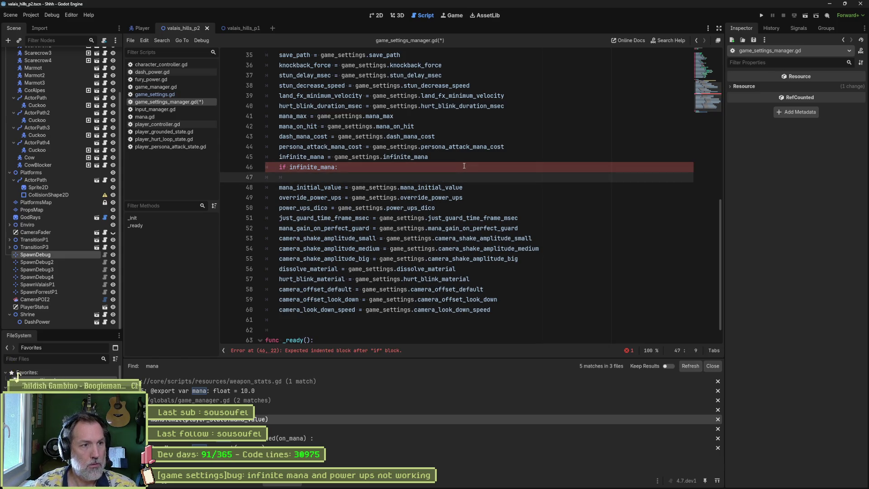
key("Down")
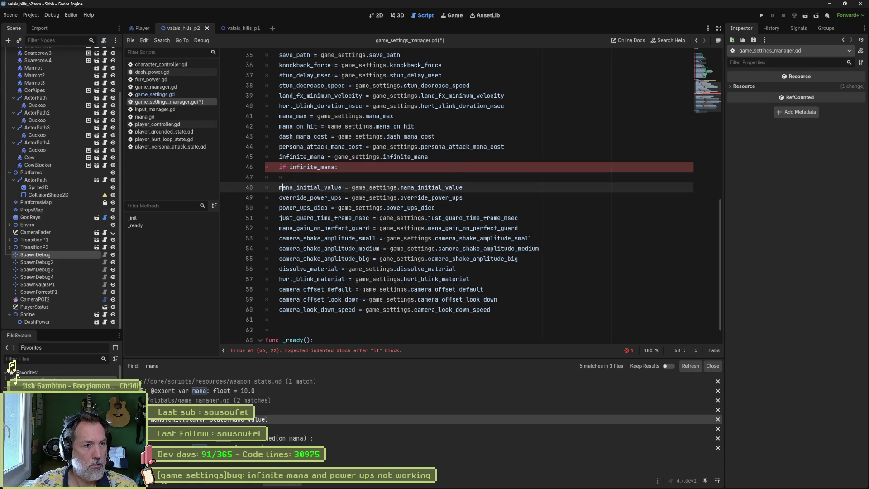
key("shift+End")
key("ctrl+c")
key("Up")
key("ctrl+v")
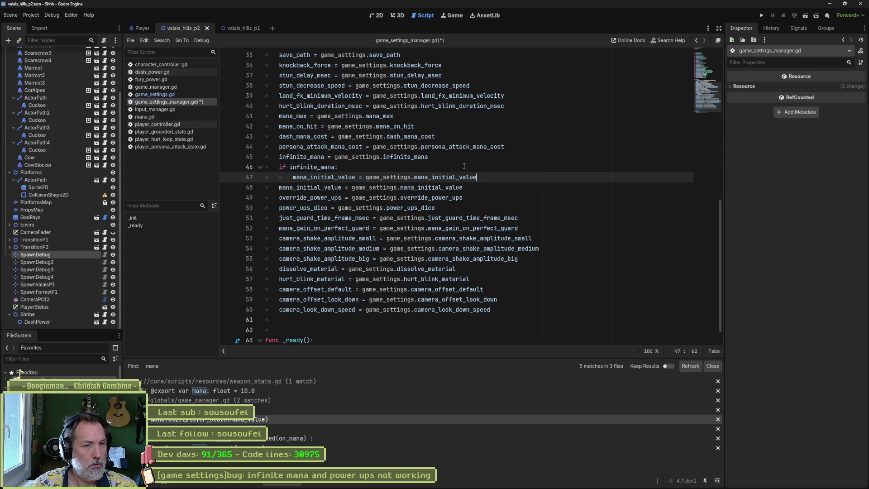
Assign mana_max in the if branch and indent the original assignment under else:.
key("ctrl+shift+Left")
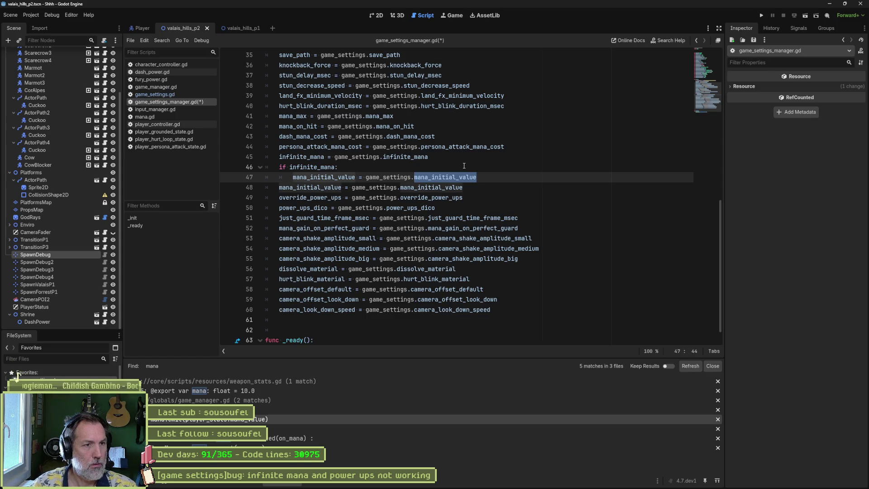
key("BackSpace")
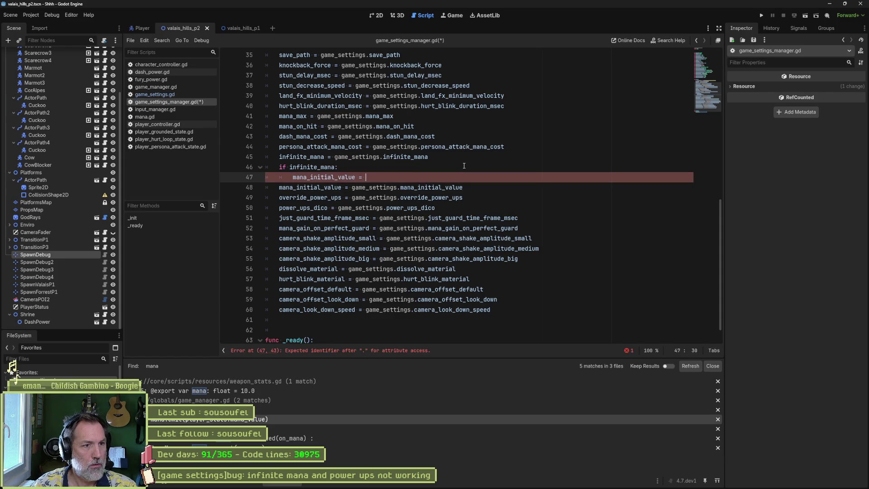
key("ctrl+BackSpace")
type("mana_max")
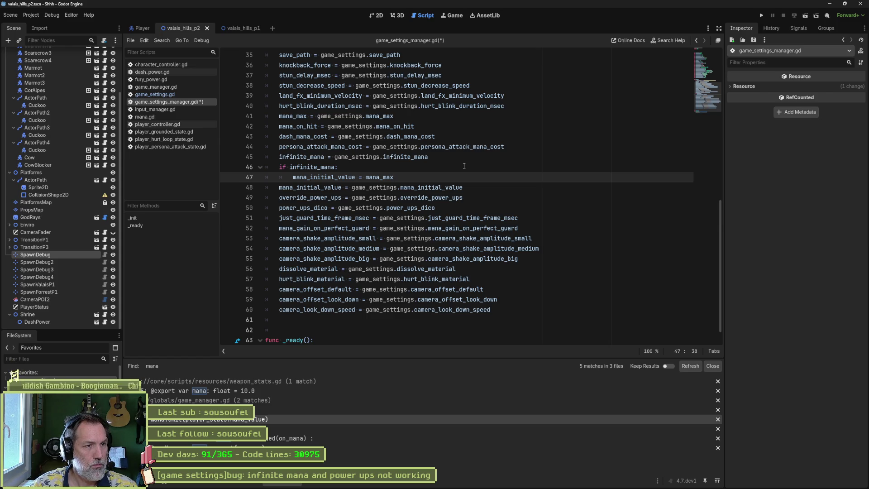
key("Return")
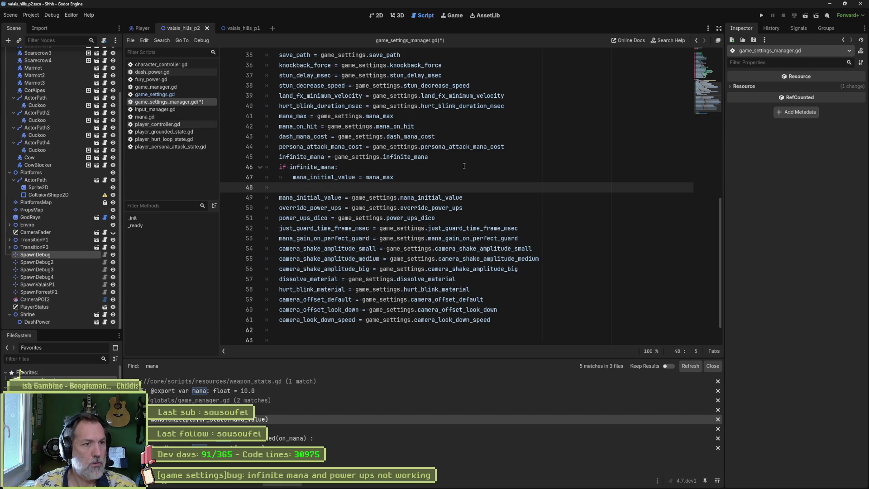
key("BackSpace")
type("else:")
key("Down")
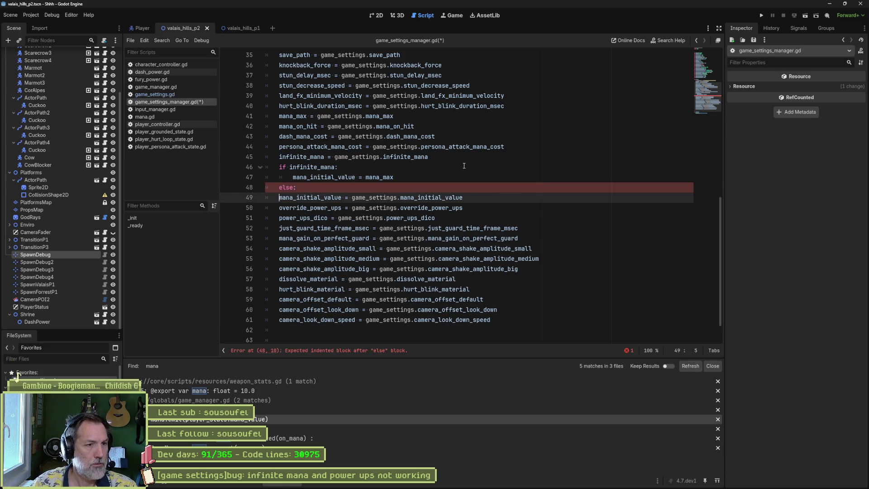
key("Home")
key("Tab")
Save the script and run the game to test the mana change.
key("ctrl+s")
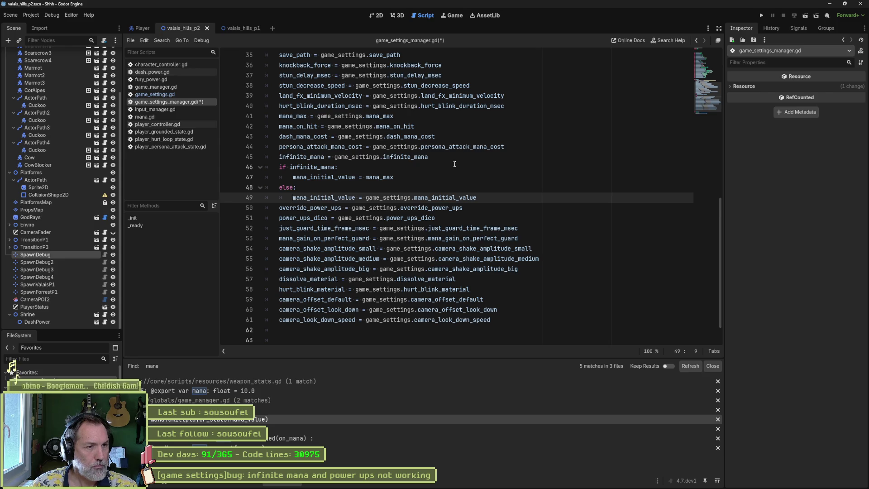
scroll(454, 161, "down", 1)
key("F6")
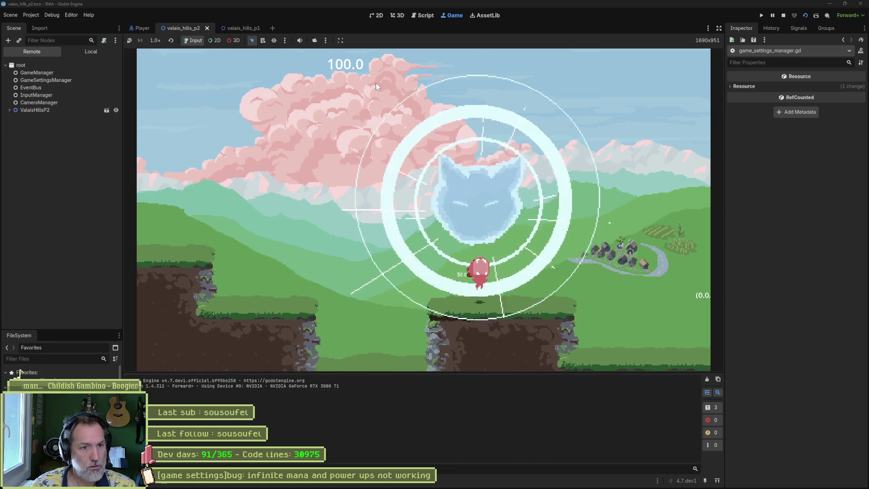
Move the cat right in the running game, then stop the test run.
key("Right")
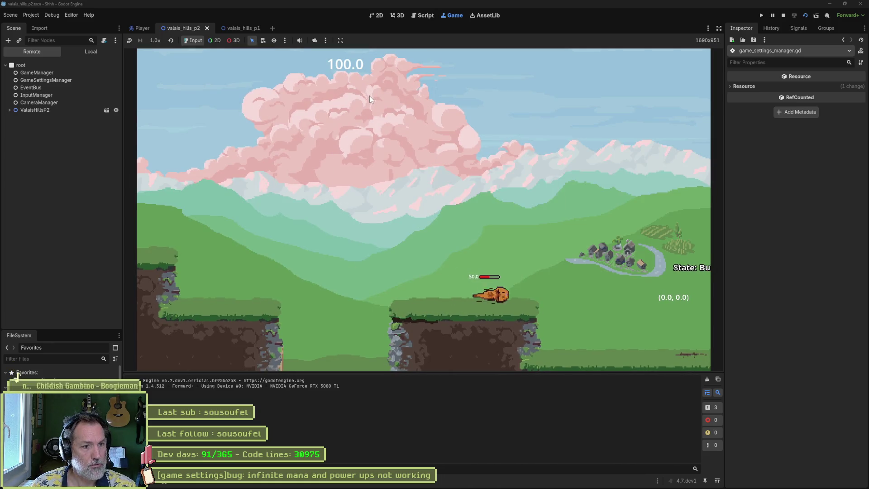
key("F8")
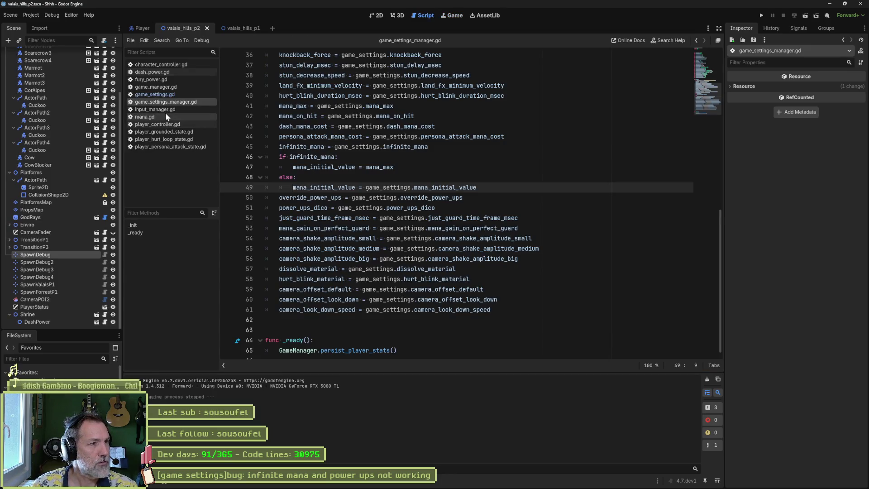
Open mana.gd and inspect the progress_bar.value line on line 15.
left_click(147, 117)
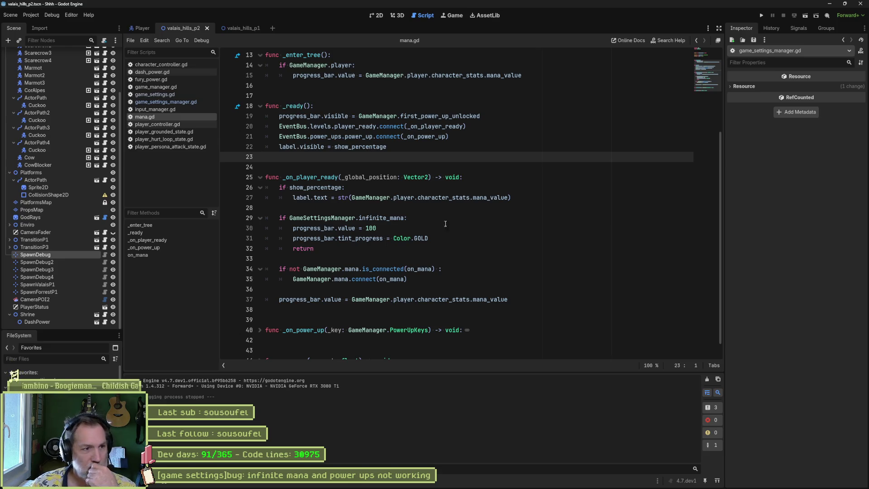
scroll(388, 216, "up", 2)
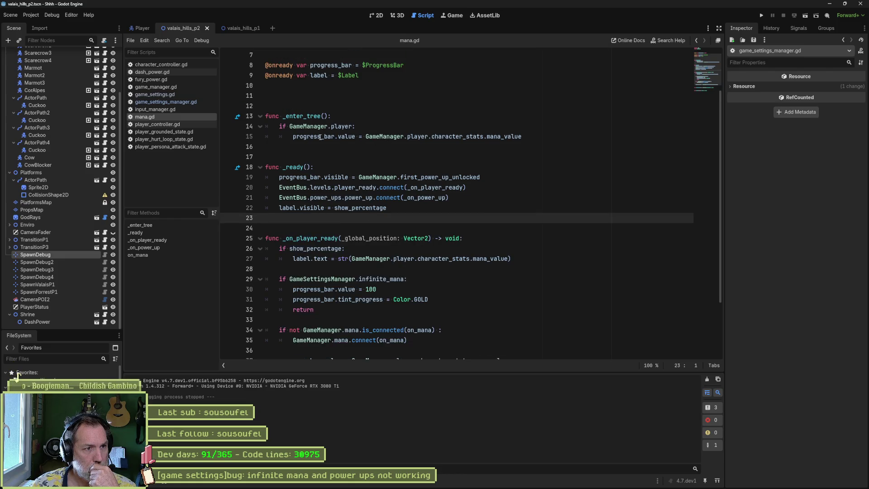
left_click_drag(279, 136, 522, 137)
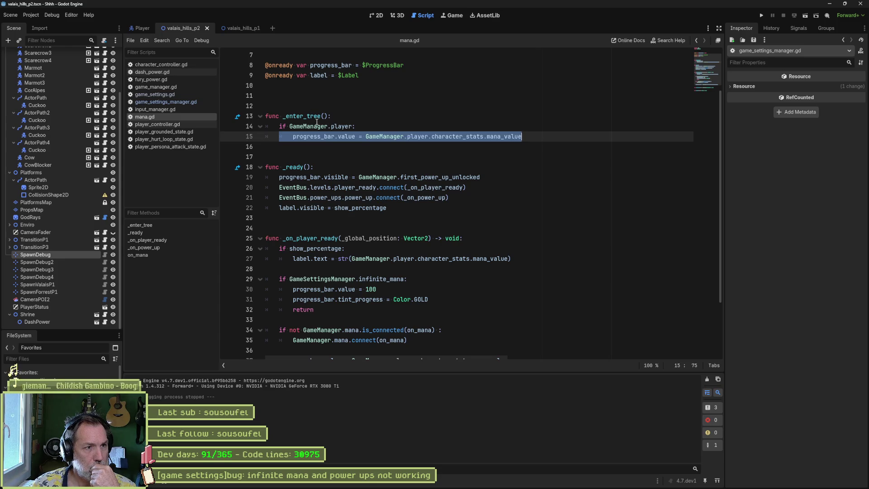
left_click(364, 111)
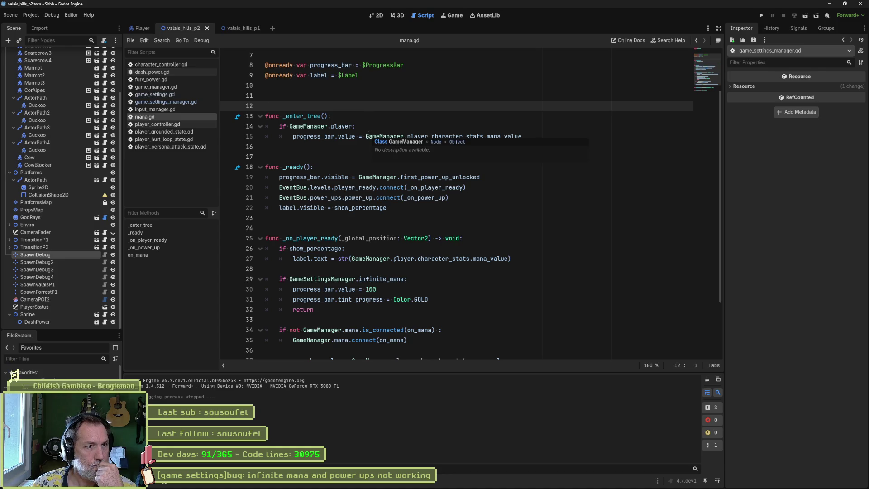
Copy the progress_bar.value line into _ready() and run the scene to test the mana bar.
left_click(421, 177)
left_click_drag(525, 137, 533, 125)
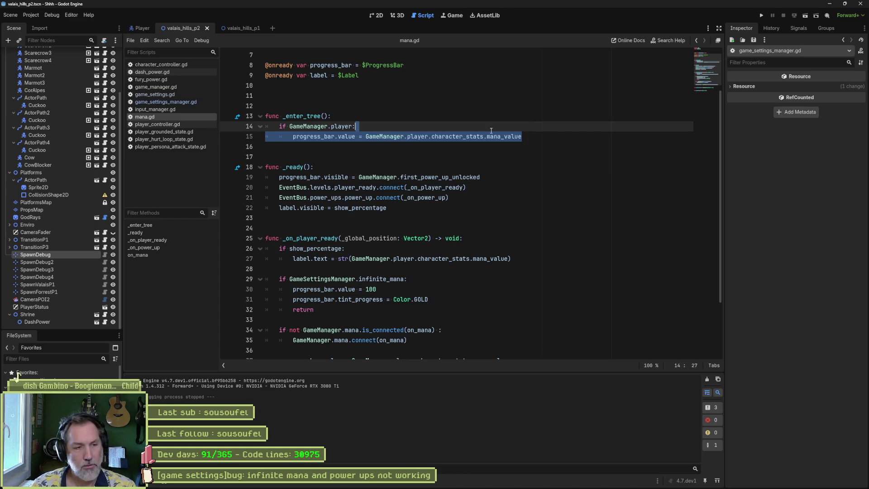
key("ctrl+c")
left_click(347, 167)
key("ctrl+v")
key("shift+Tab")
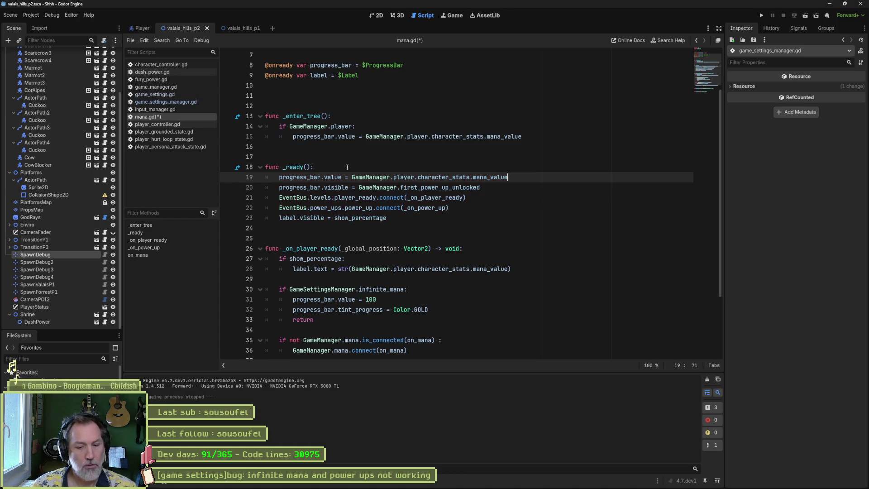
key("F6")
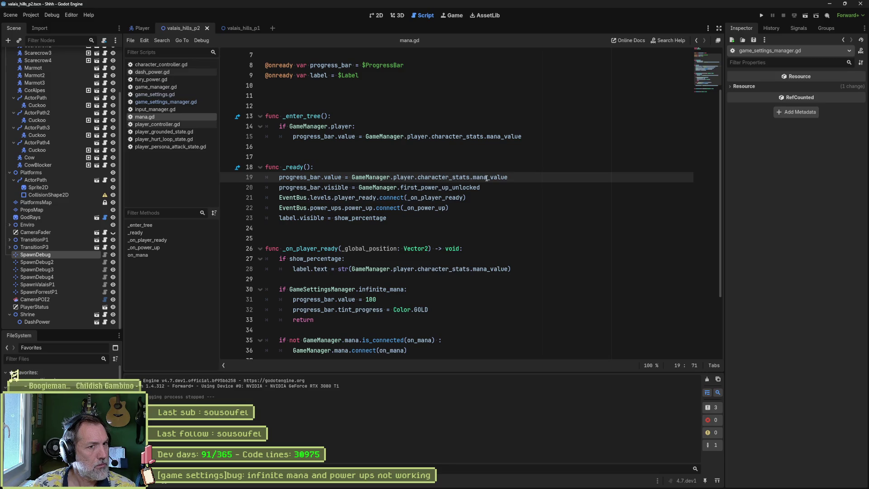
Delete the added progress_bar.value line from _ready() again.
mouse_move(487, 178)
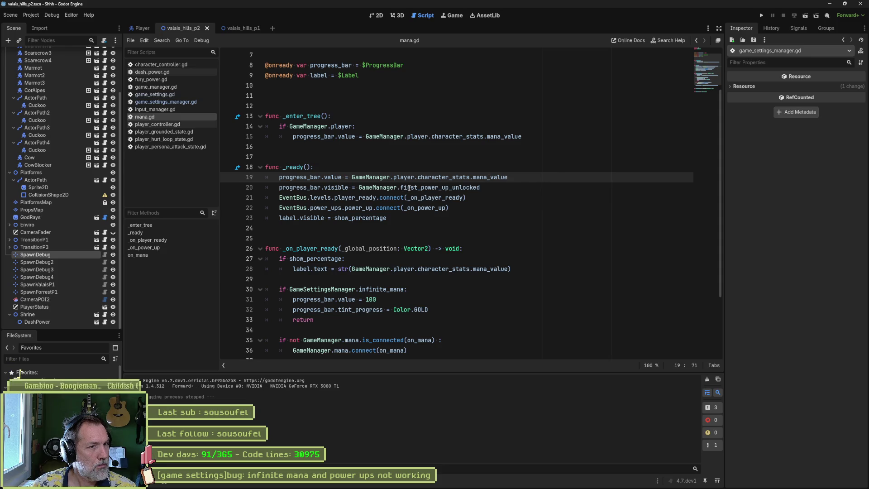
left_click_drag(401, 188, 502, 187)
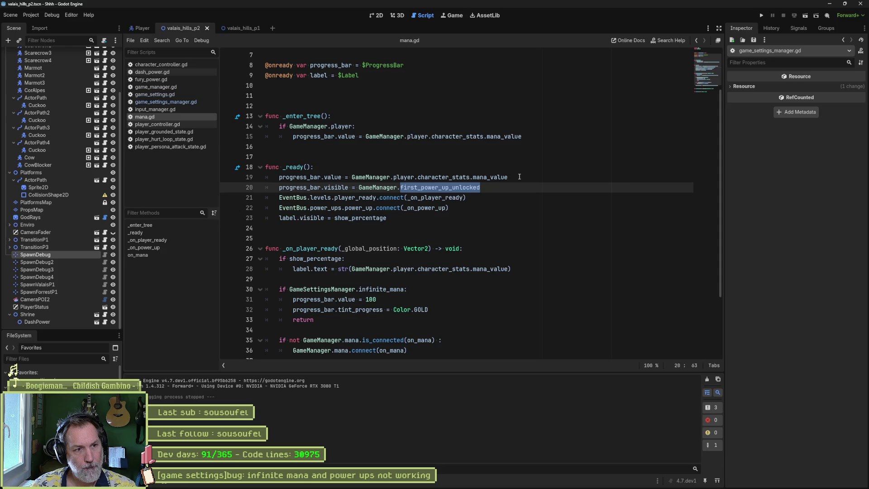
left_click(519, 176)
key("ctrl+shift+k")
Search the project for first_power_up_unlocked, finding 3 matches.
double_click(473, 177)
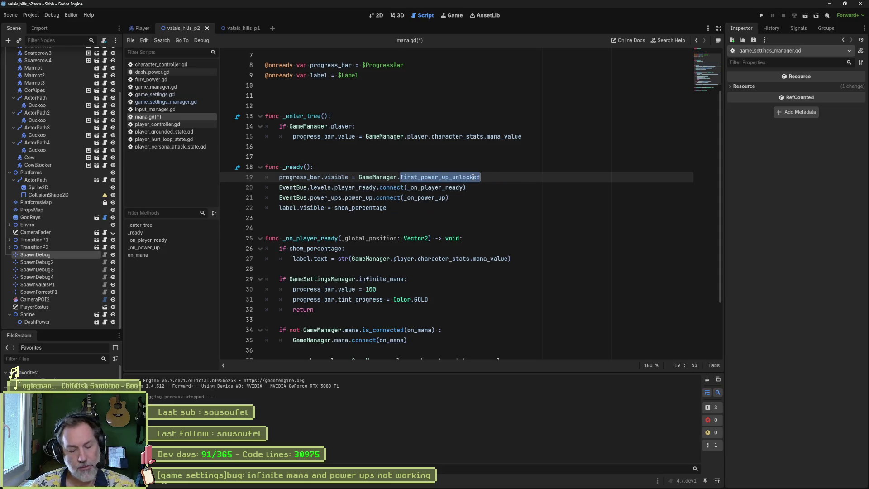
key("ctrl+shift+f")
key("Return")
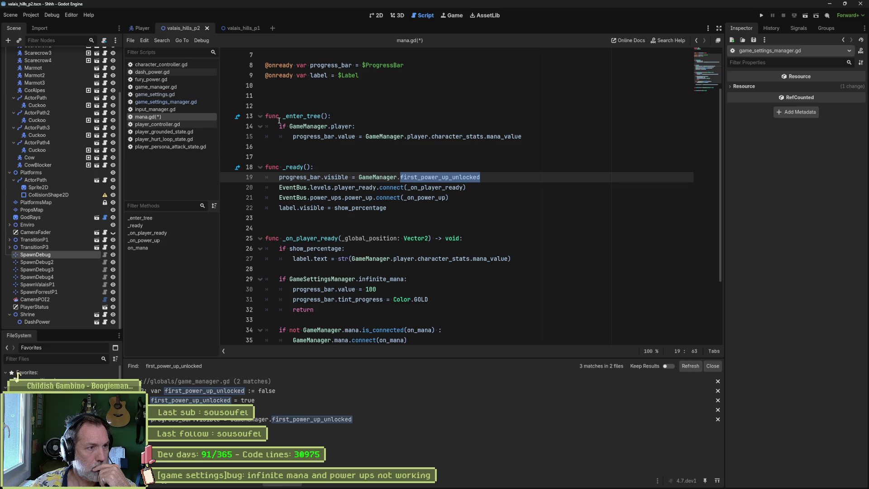
left_click(169, 100)
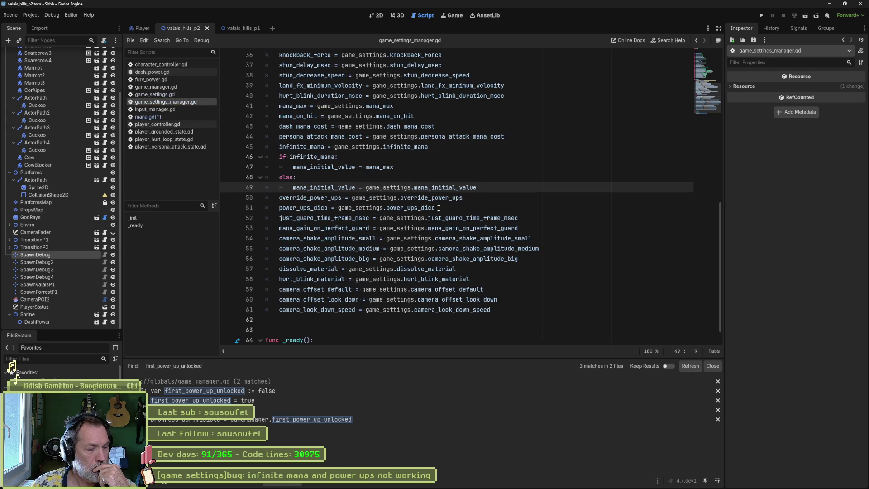
left_click(447, 172)
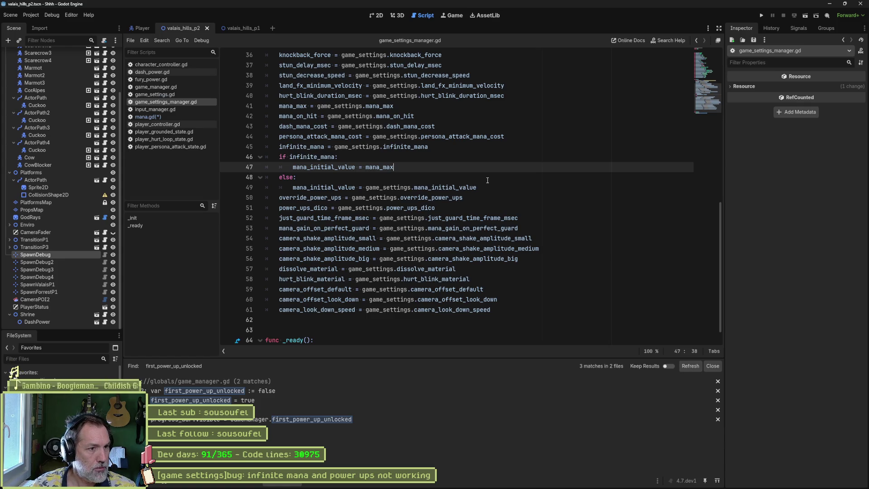
scroll(488, 180, "up", 12)
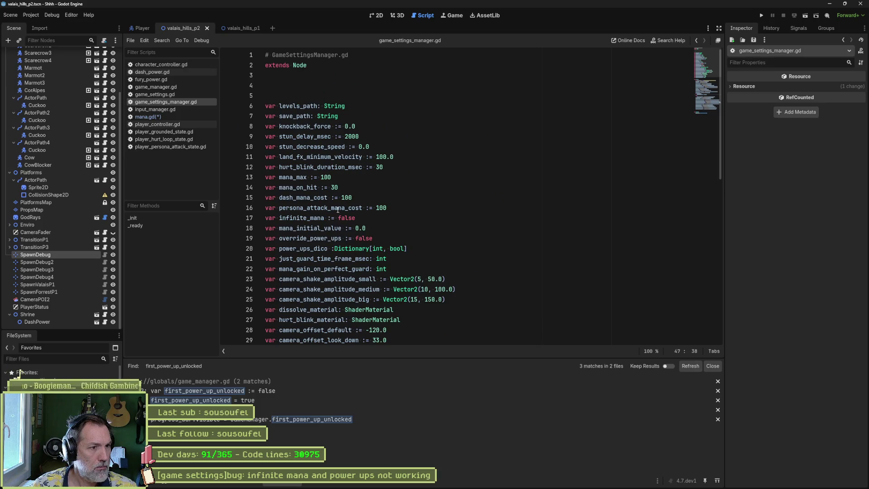
scroll(327, 216, "down", 2)
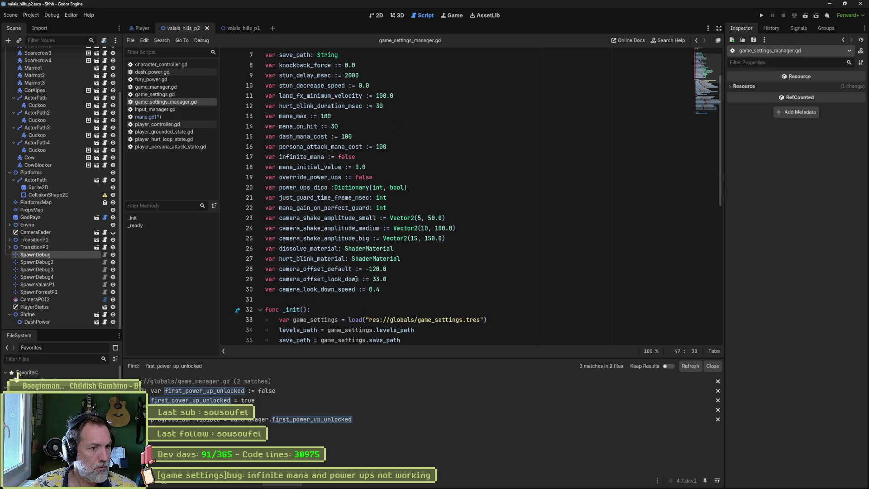
left_click(154, 95)
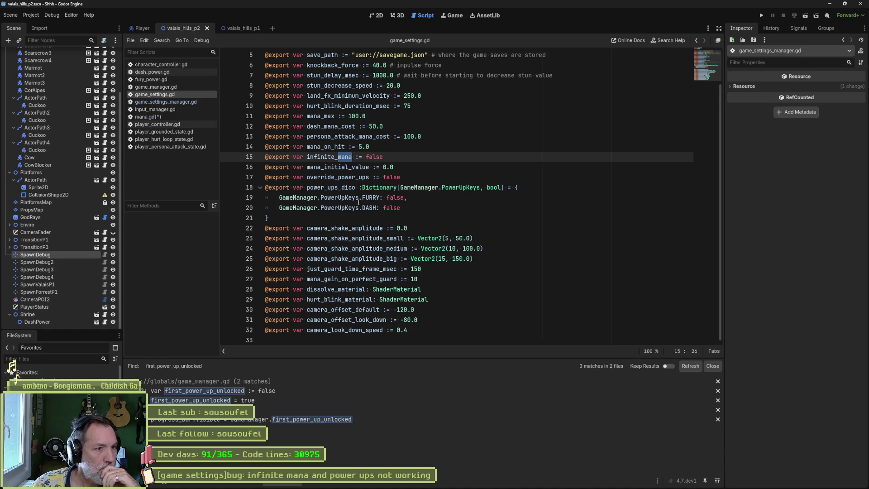
scroll(344, 319, "up", 2)
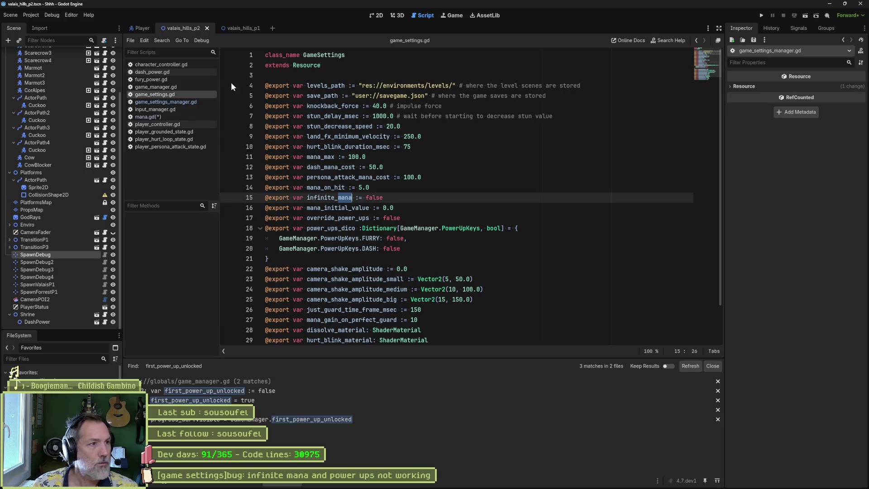
left_click(172, 86)
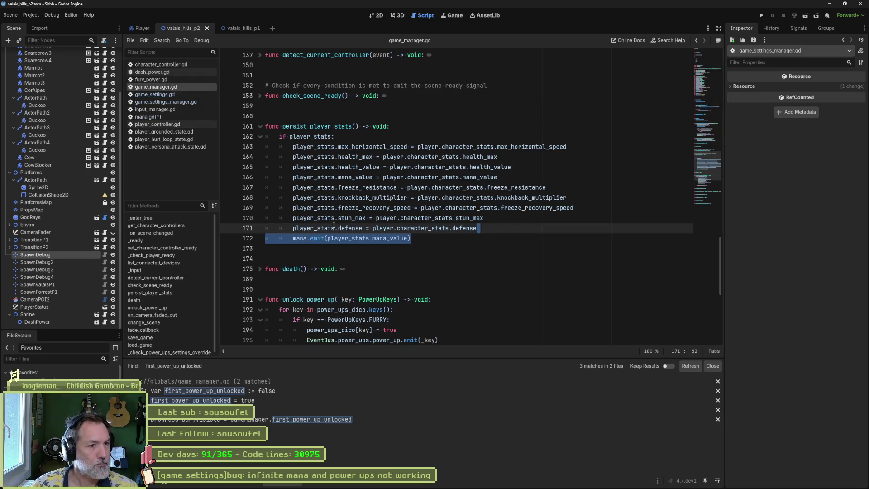
mouse_move(336, 230)
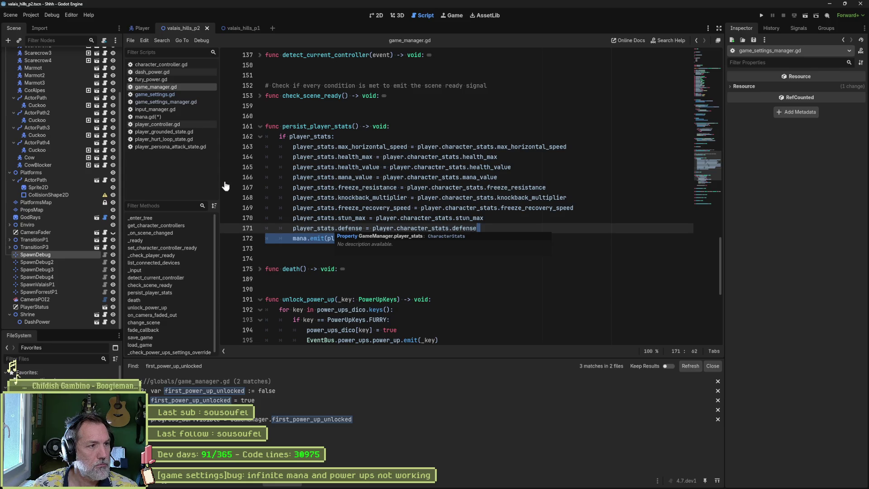
left_click(150, 102)
scroll(332, 240, "down", 8)
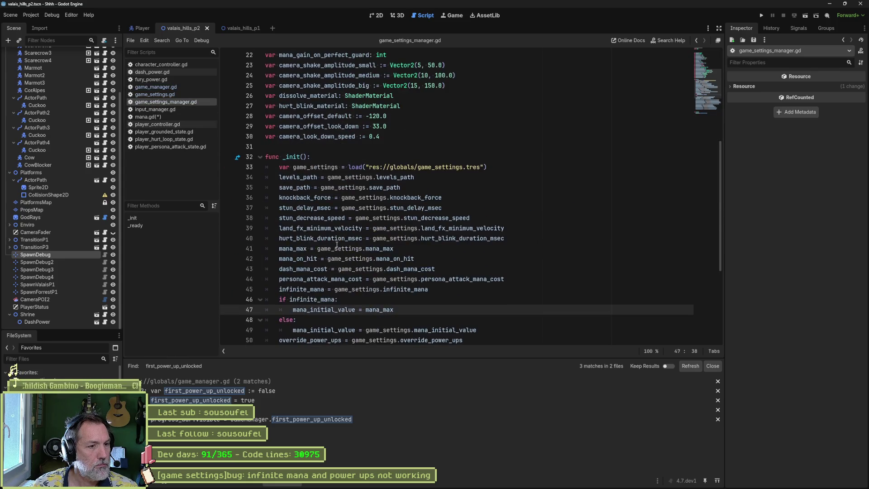
left_click_drag(280, 197, 329, 198)
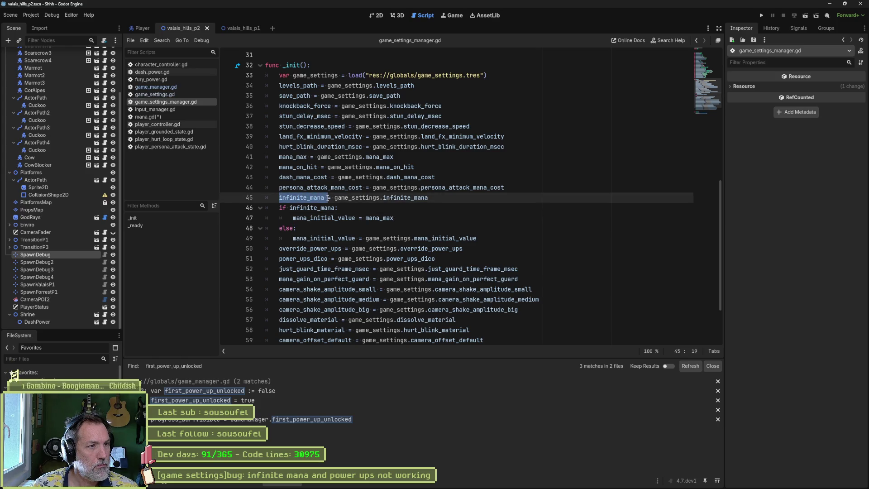
scroll(328, 198, "down", 3)
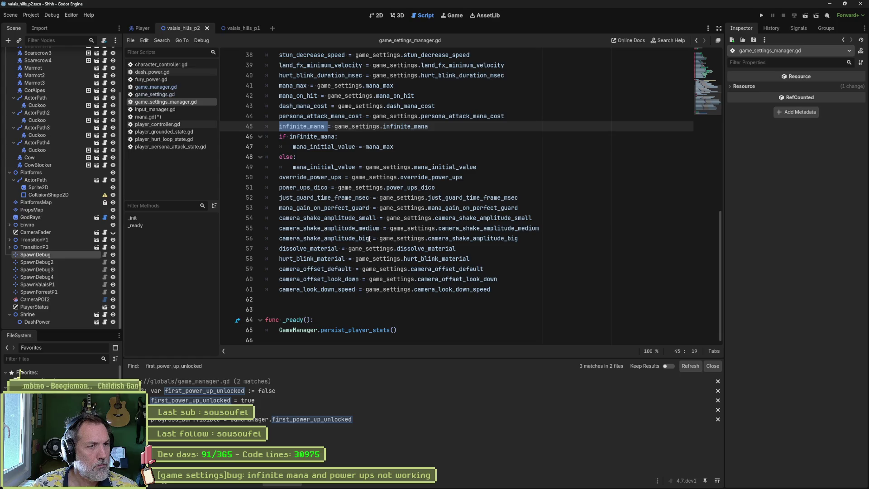
mouse_move(368, 238)
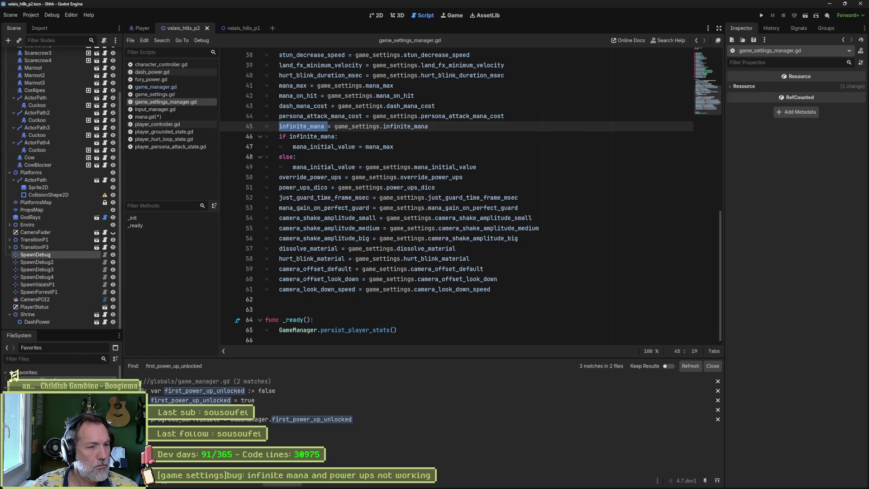
Inspect game_settings.tres values, then locate power_ups_dico's declaration and its _init assignment.
left_click(14, 376)
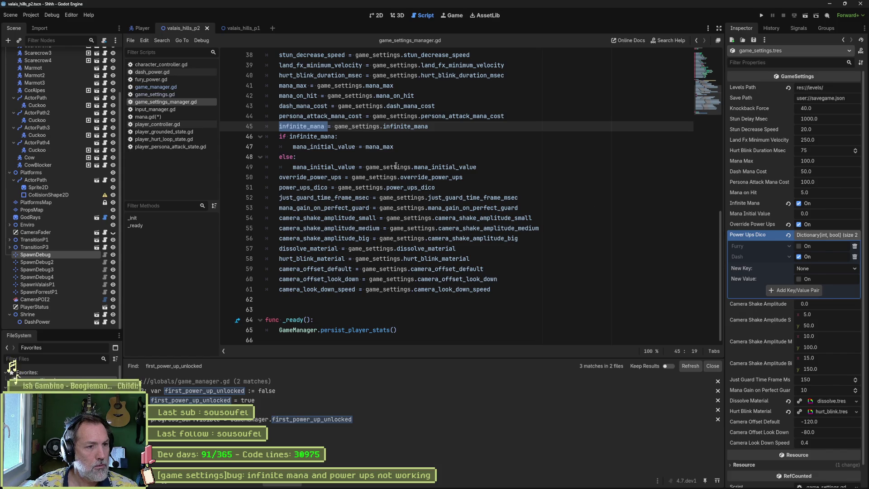
scroll(396, 166, "up", 12)
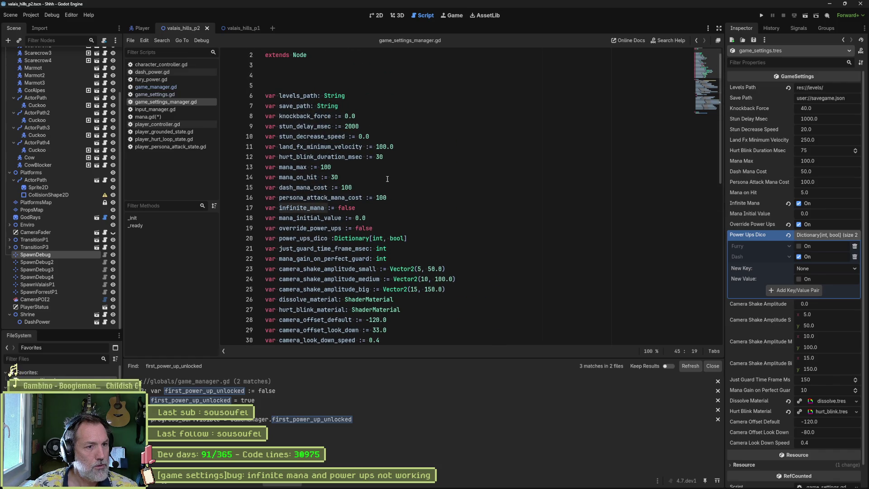
left_click(355, 238)
scroll(335, 195, "down", 3)
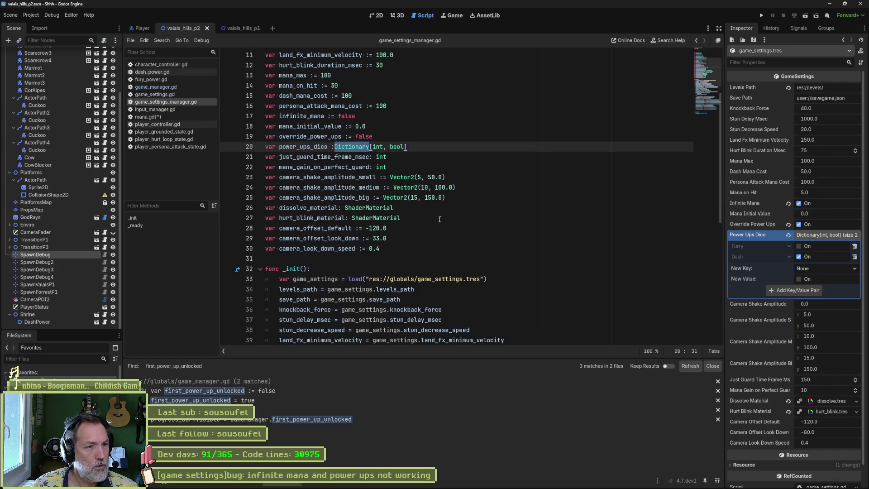
double_click(316, 147)
scroll(539, 211, "down", 6)
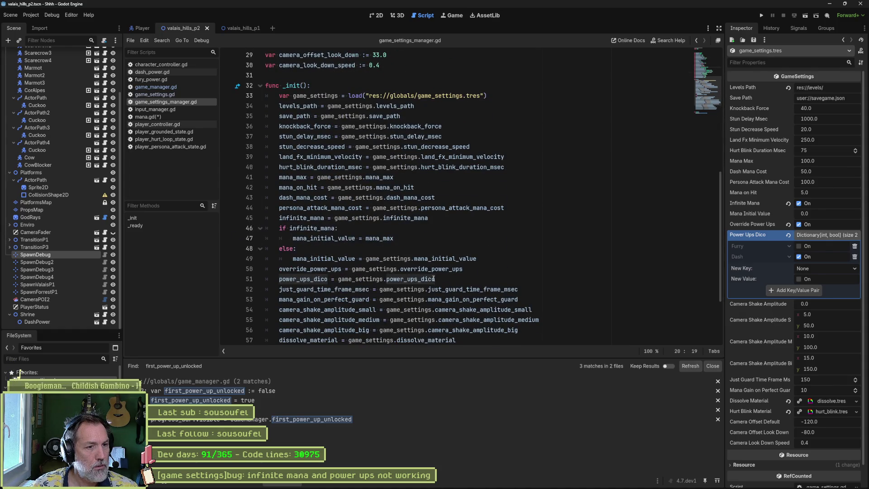
scroll(433, 279, "down", 2)
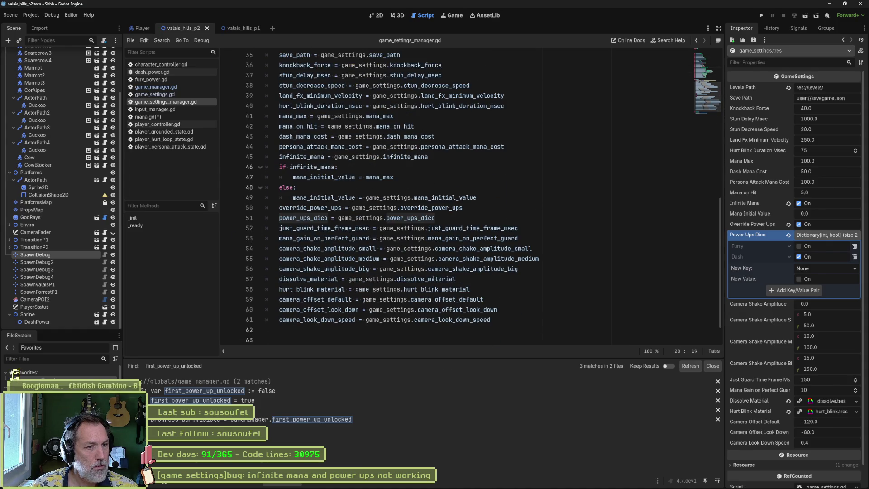
Add a 'for power in power_ups_dico.values()' loop below the power_ups_dico assignment.
left_click(449, 219)
key("Return")
type("if ")
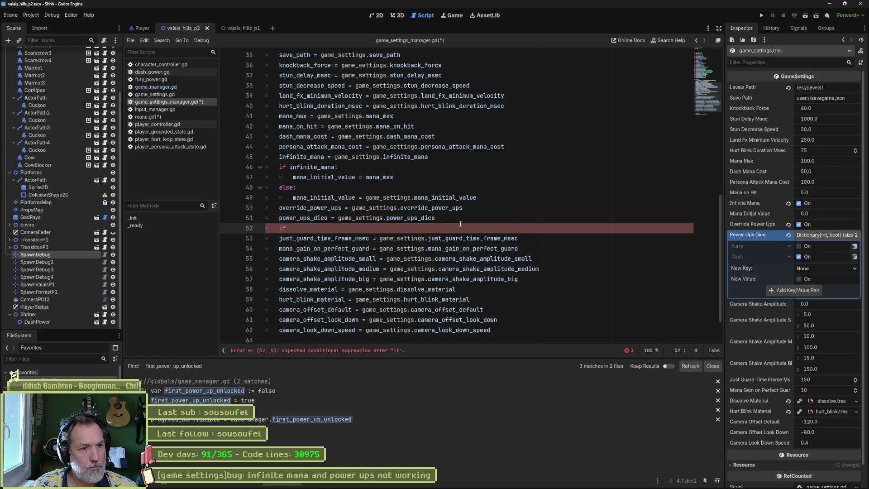
type("power")
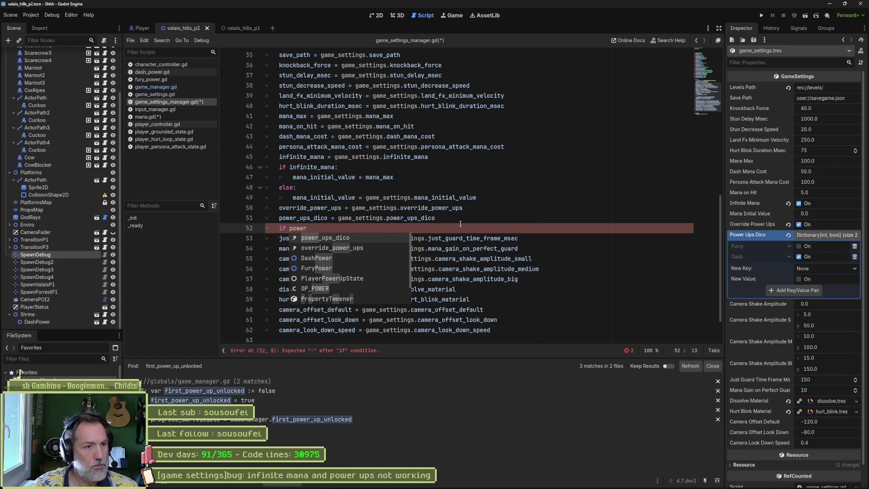
key("Return")
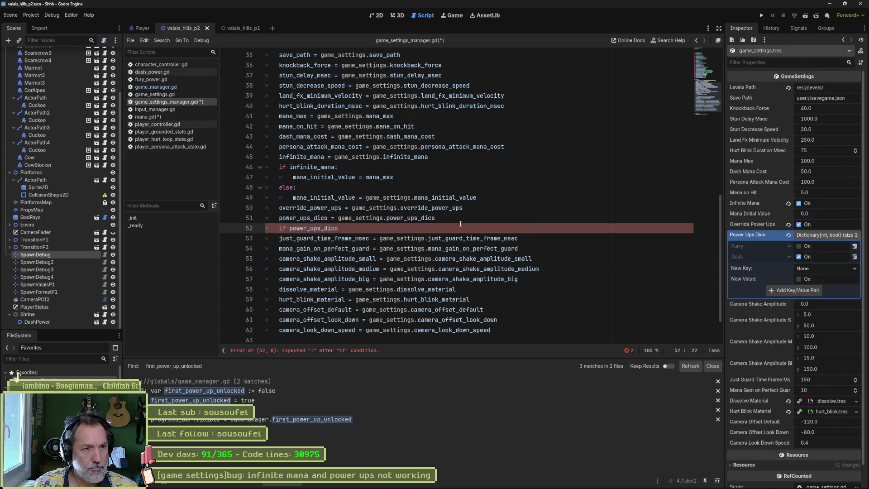
key("Home")
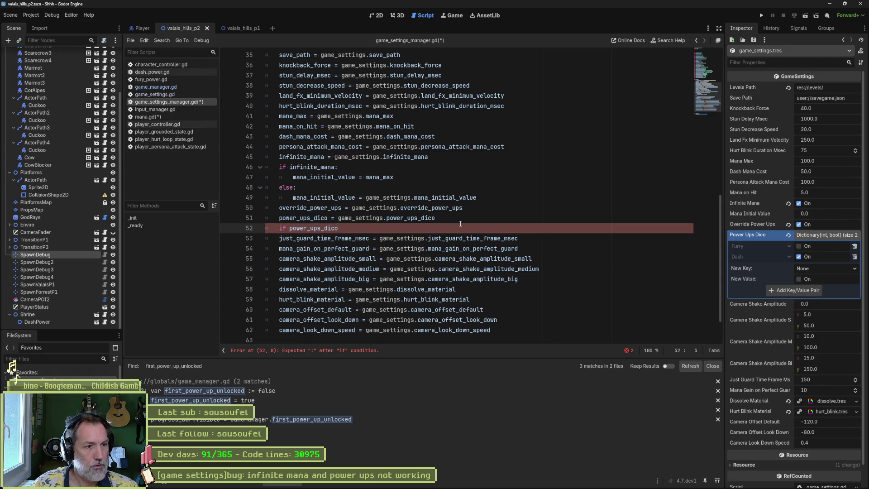
key("Delete")
key("Delete")
type("for p")
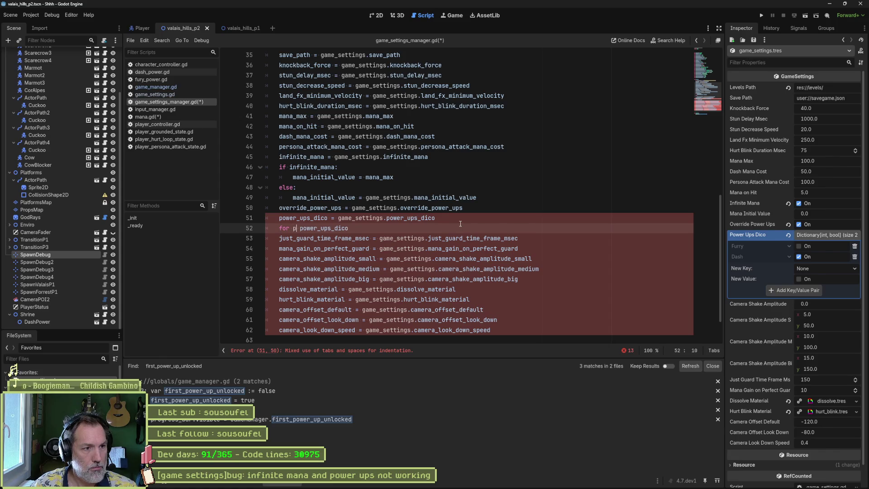
type("ower in")
key("End")
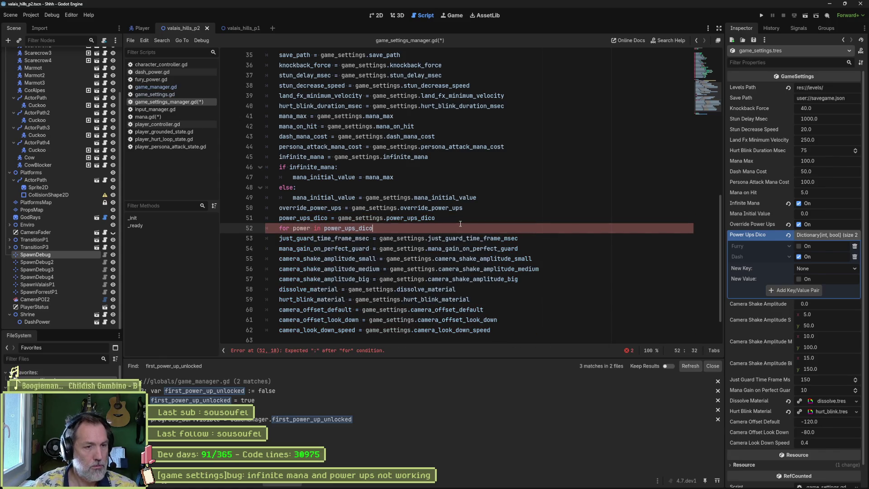
type(".val")
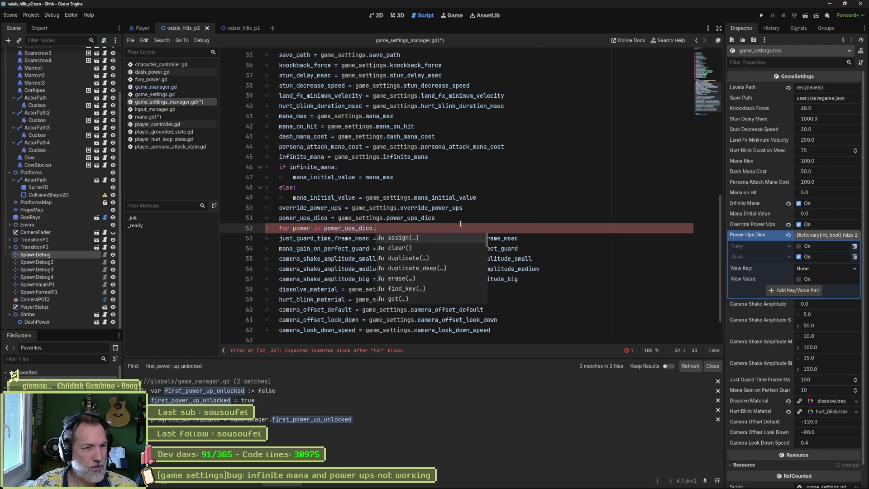
key("Return")
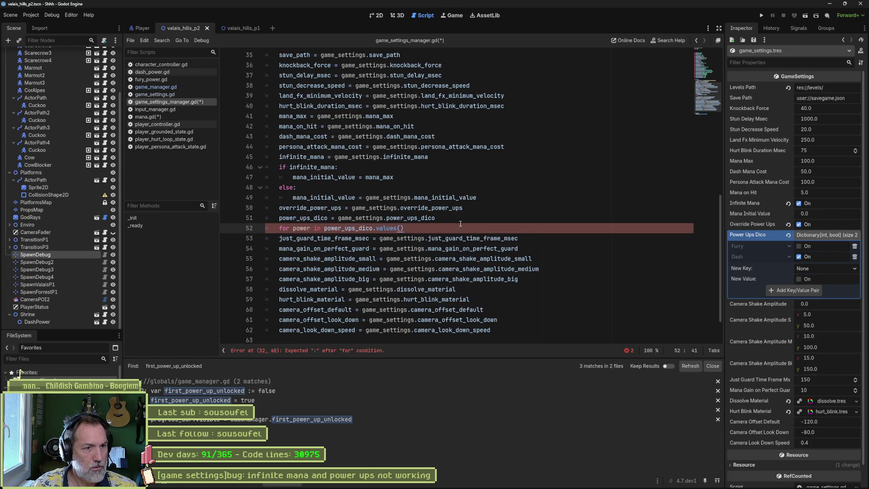
Inside the loop, set GameManager.first_power_up_unlocked = true for an enabled power and follow it with break.
key("Return")
type("if")
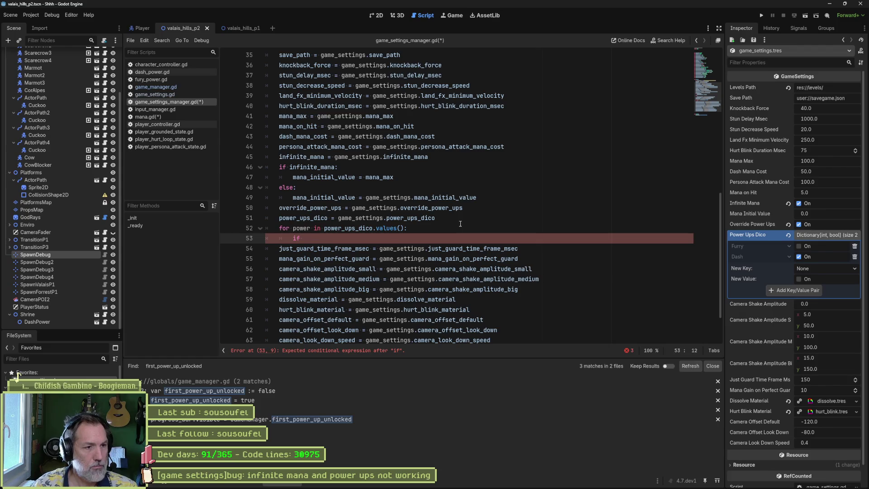
type(" power: ")
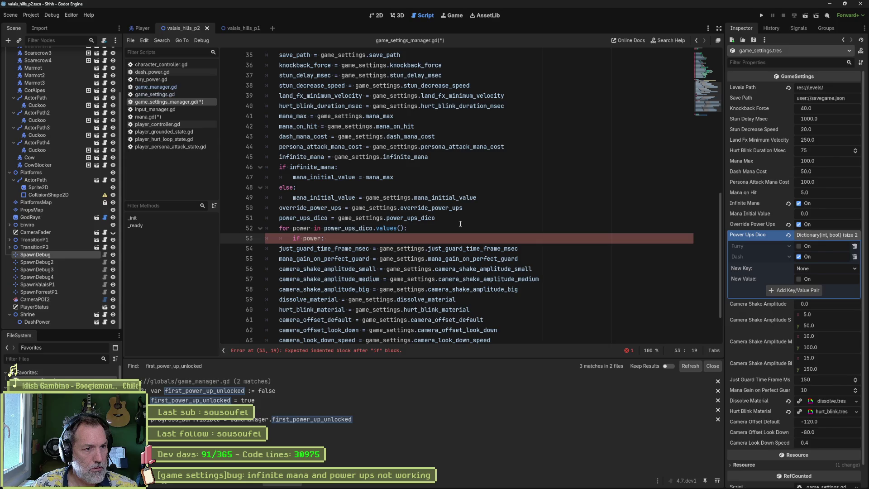
type("Game")
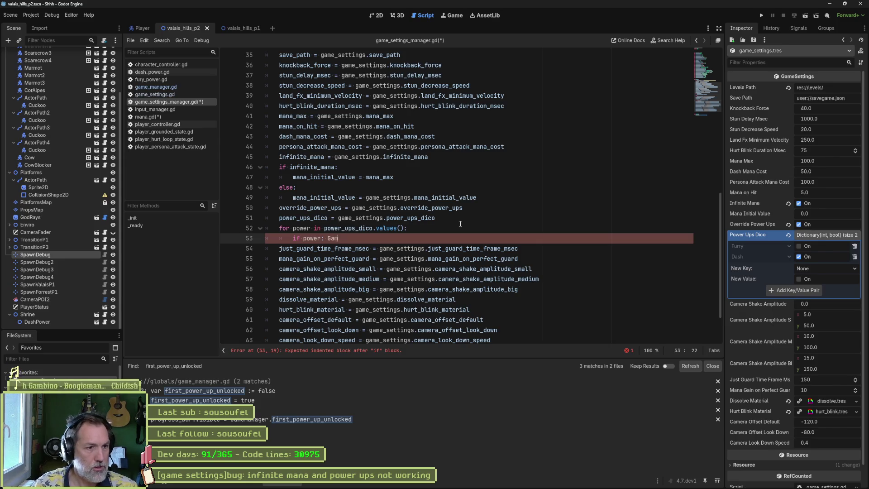
key("Return")
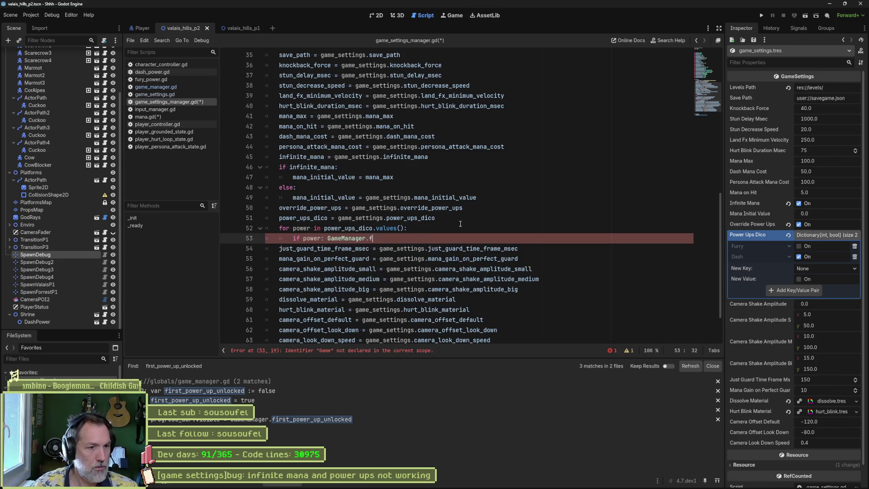
key("Return")
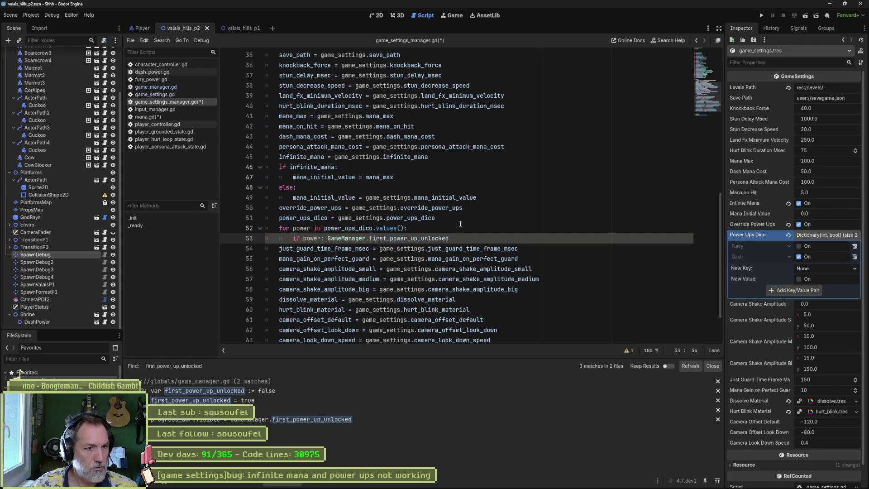
type(" = true")
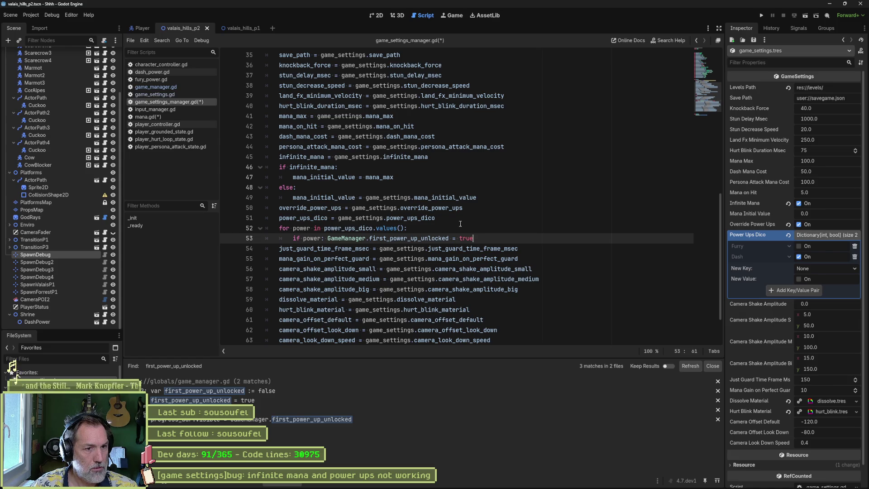
key("Return")
type("return")
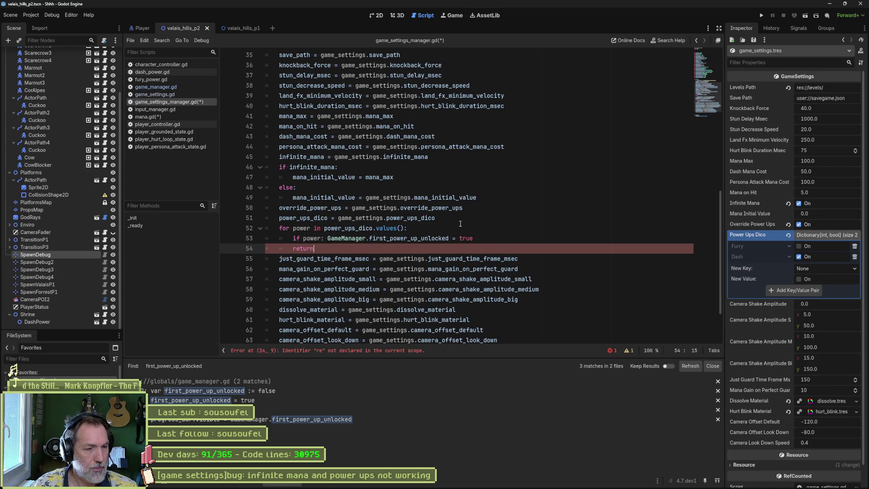
key("BackSpace")
key("BackSpace")
key("BackSpace")
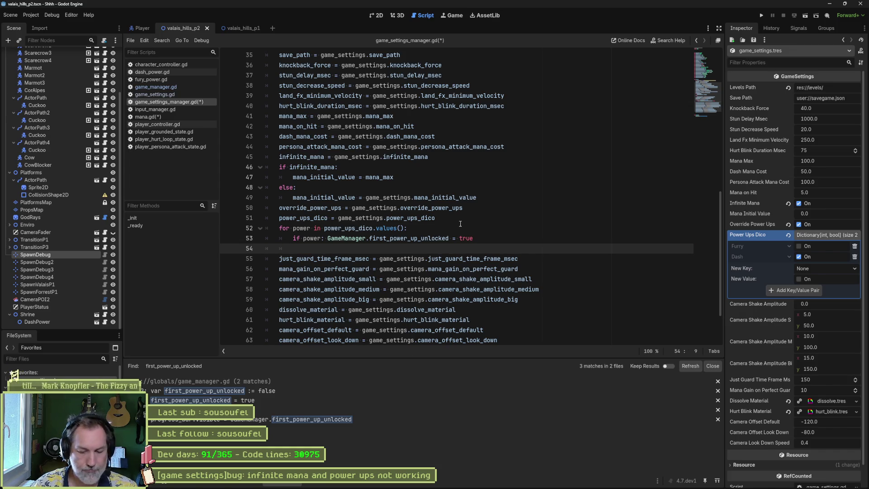
type("break")
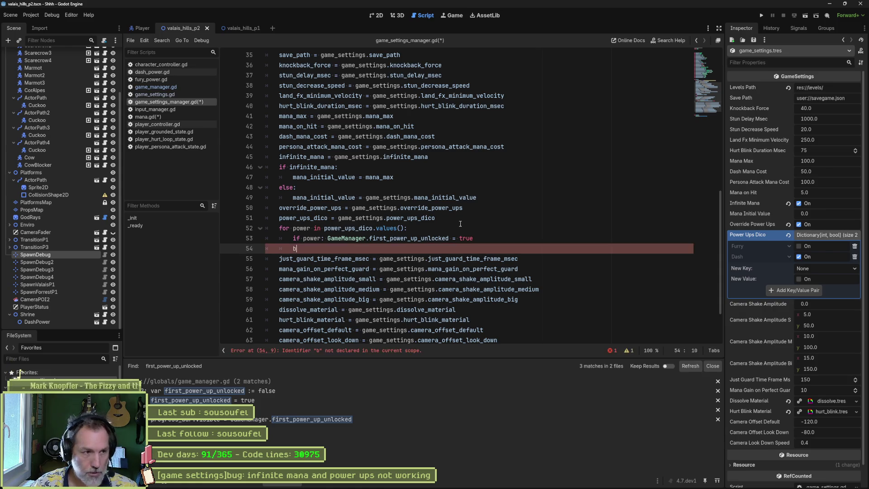
Nest the unlock assignment and break under 'if power:', save the script, and run the game.
key("Up")
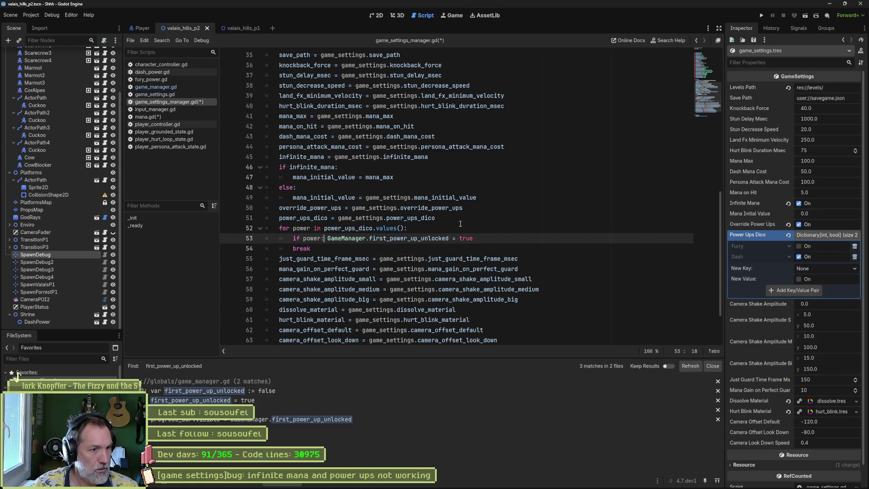
key("ctrl+Right")
key("ctrl+Right")
key("Return")
key("Down")
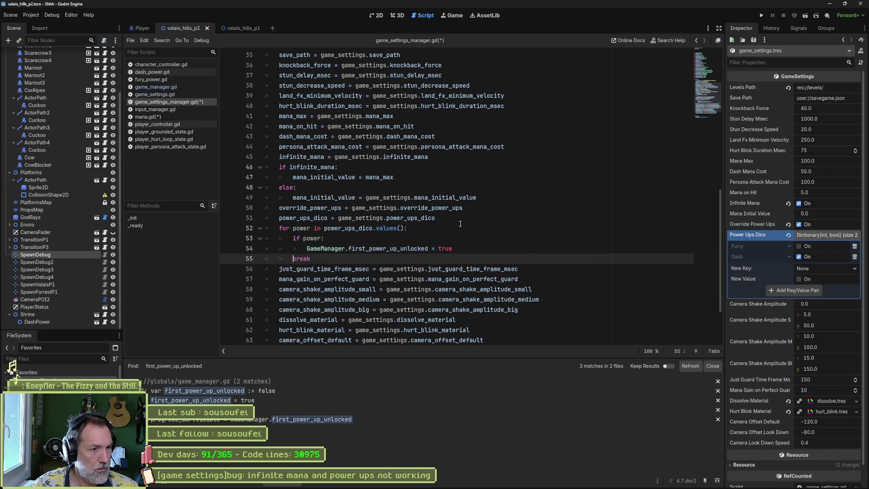
key("Tab")
key("ctrl+s")
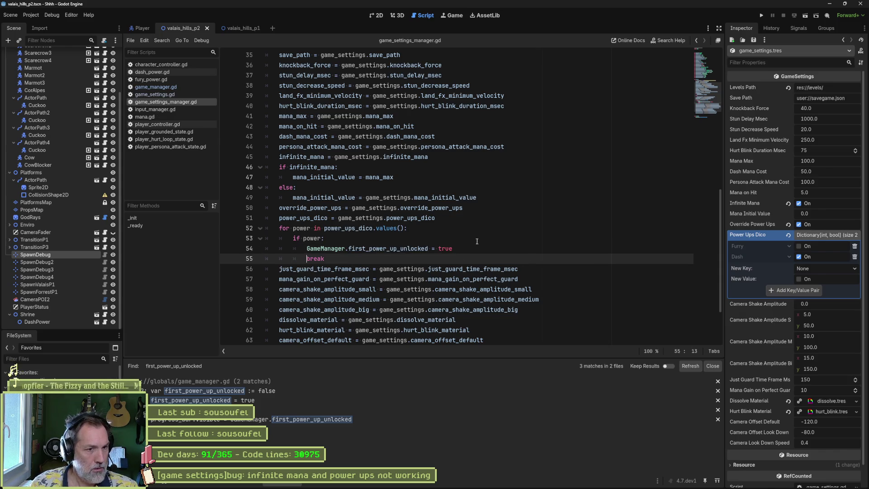
key("F6")
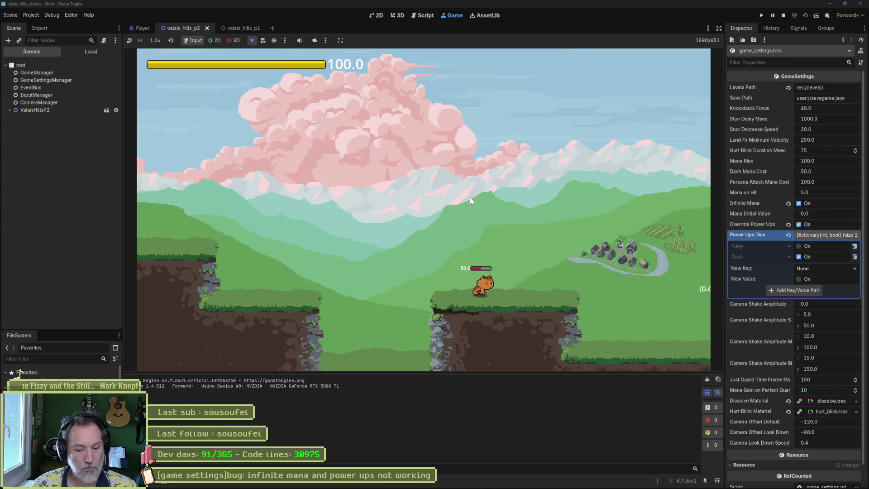
key("Left")
key("shift")
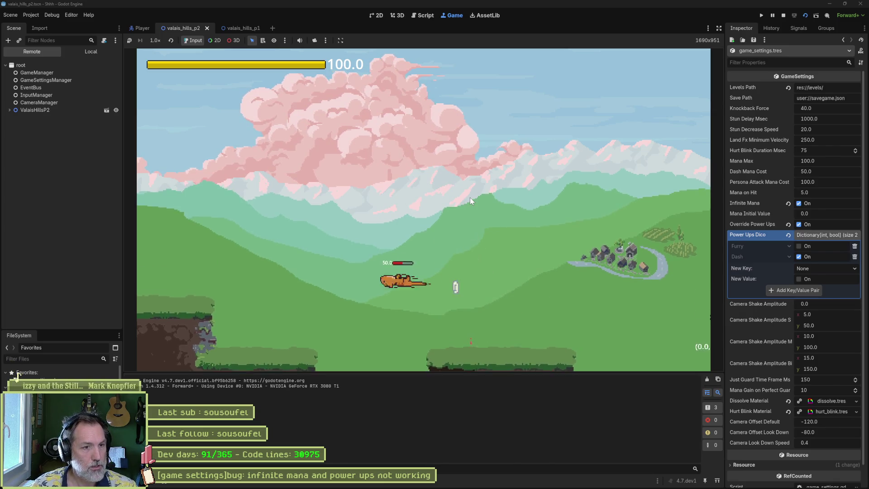
key("e")
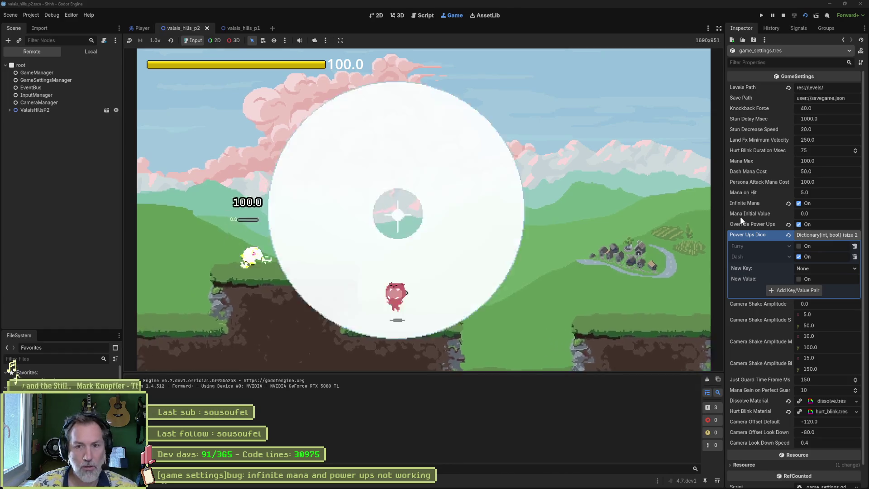
key("F8")
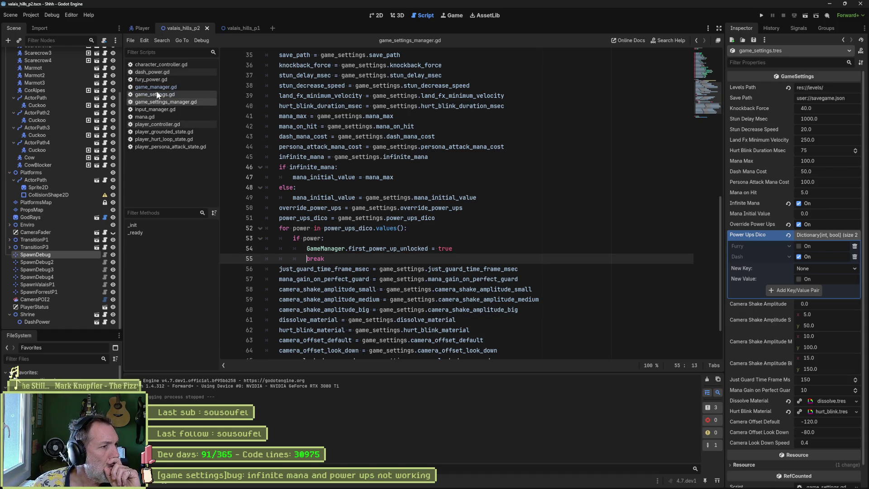
Open the Player scene and browse the Grounded and Move state scripts.
left_click(141, 29)
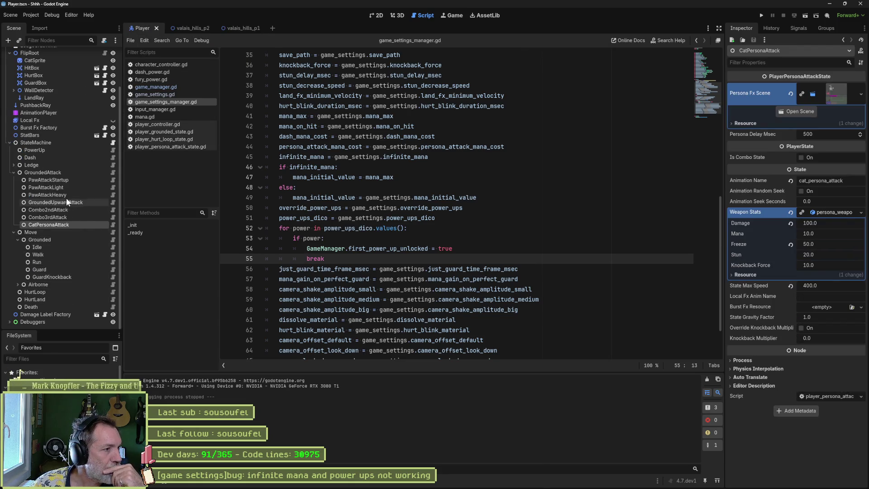
left_click(112, 241)
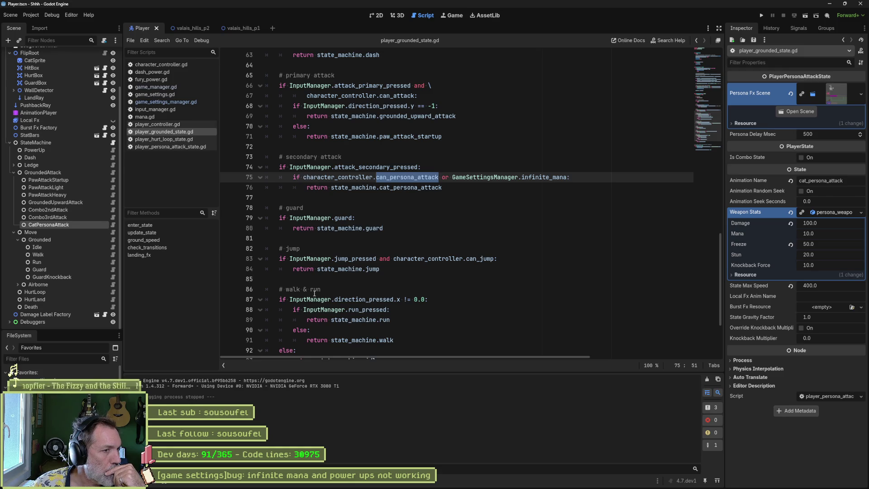
scroll(317, 300, "down", 2)
scroll(317, 300, "up", 8)
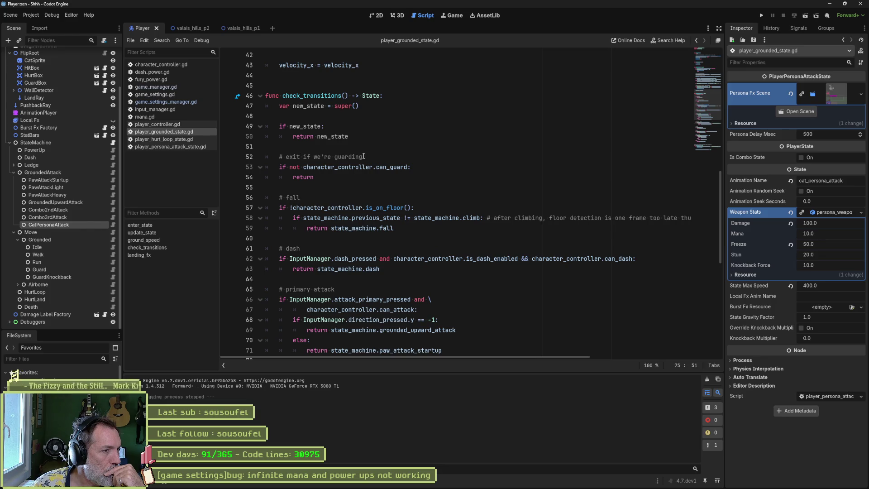
left_click(114, 239)
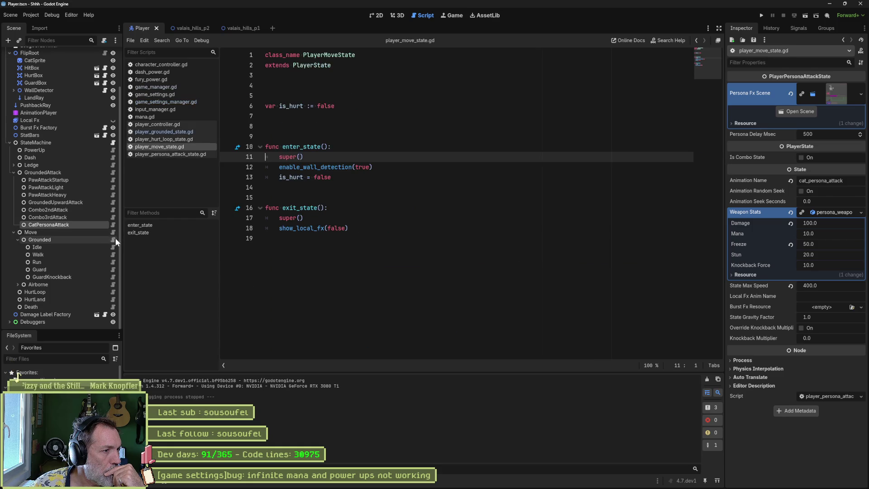
left_click(115, 237)
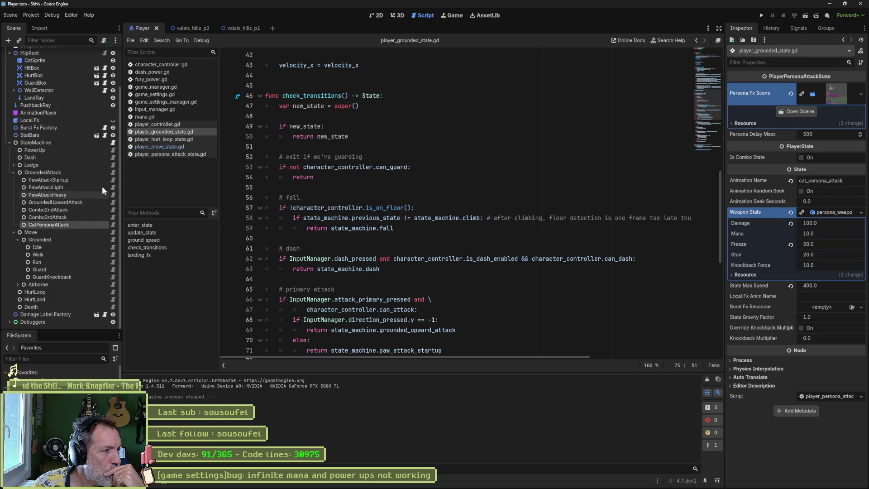
Inspect the StateMachine script's _physics_process check_combo call and the cat_persona_attack variable.
left_click(113, 143)
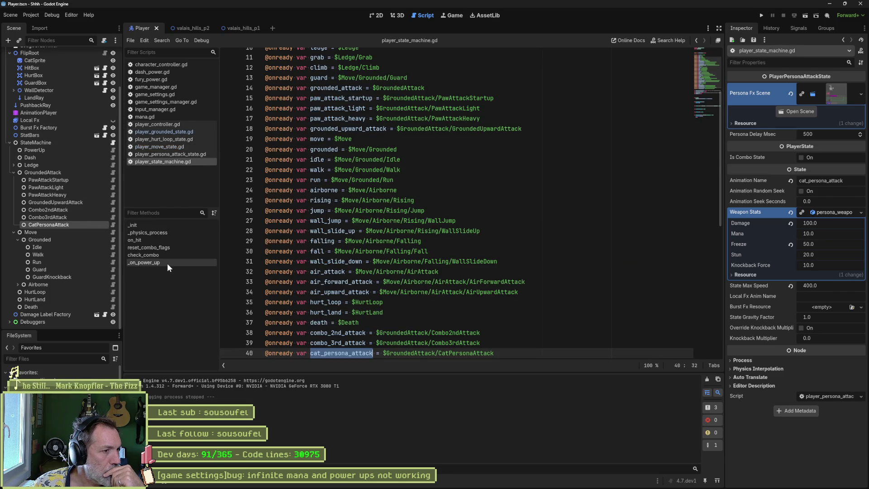
left_click(166, 232)
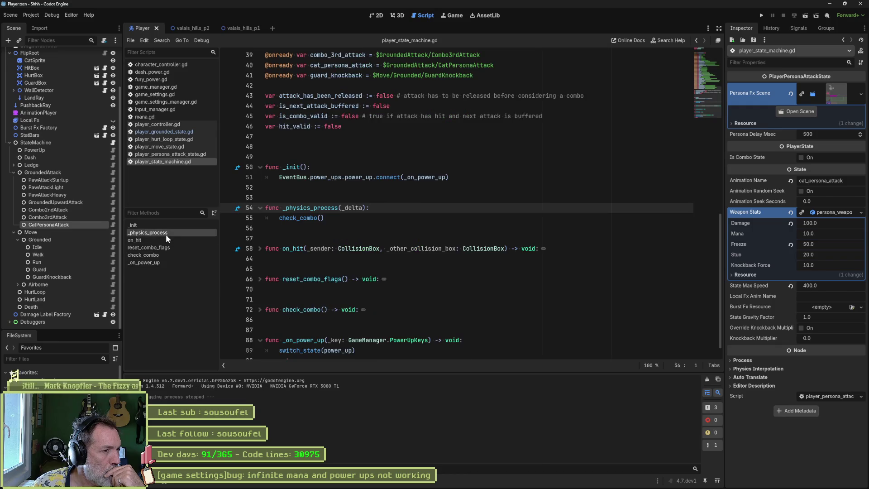
double_click(298, 218)
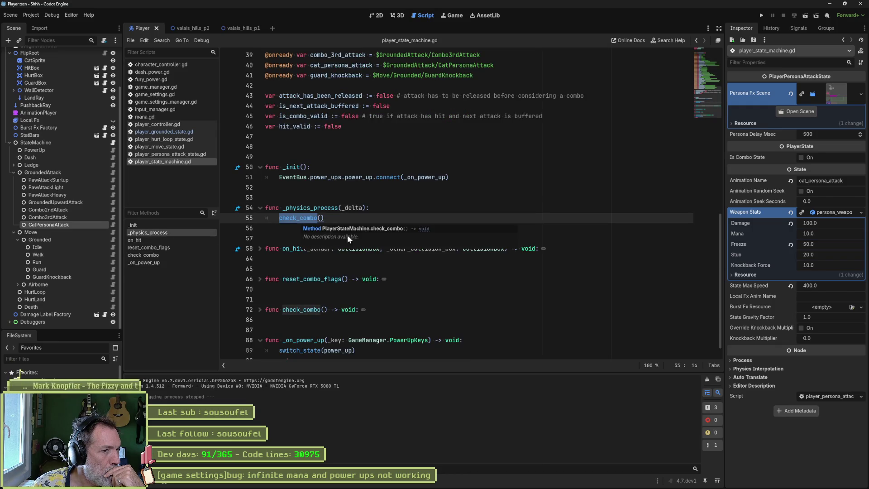
scroll(536, 286, "down", 1)
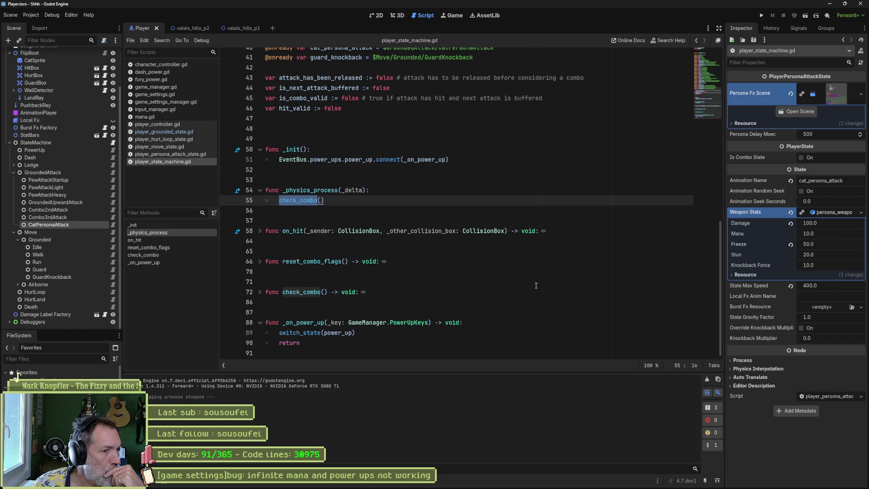
scroll(521, 281, "up", 3)
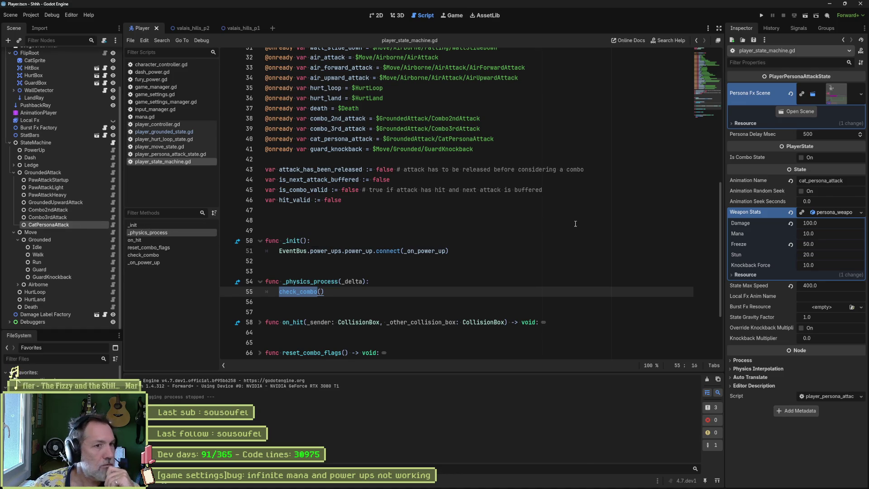
double_click(456, 139)
double_click(329, 139)
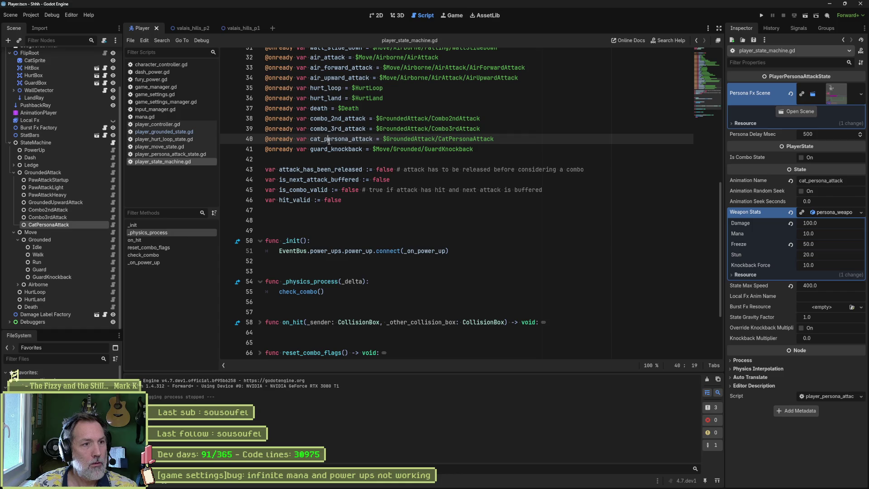
Search all files for cat_persona_attack and examine the can_persona_attack and dash checks in player_grounded_state.gd.
key("ctrl+shift+f")
key("Return")
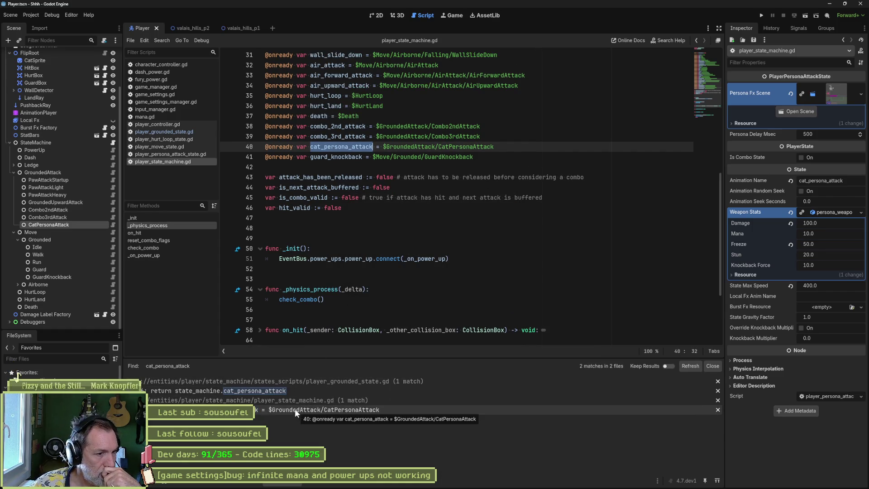
left_click(295, 392)
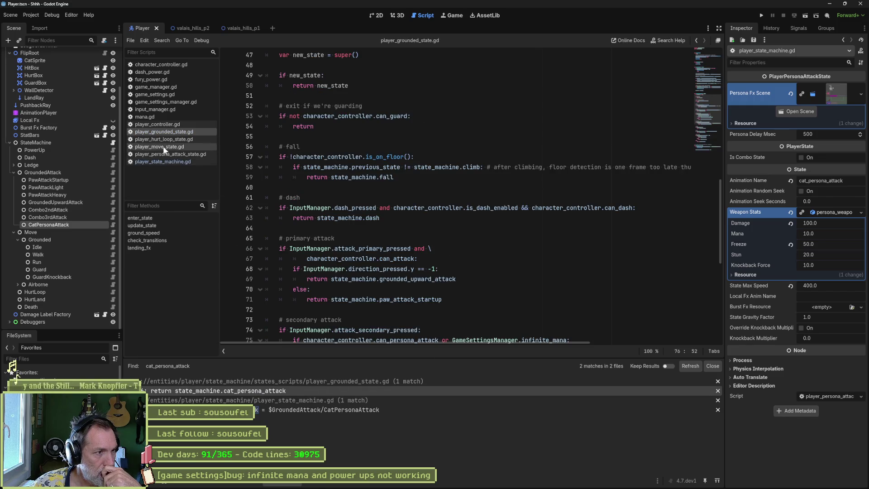
scroll(423, 295, "down", 1)
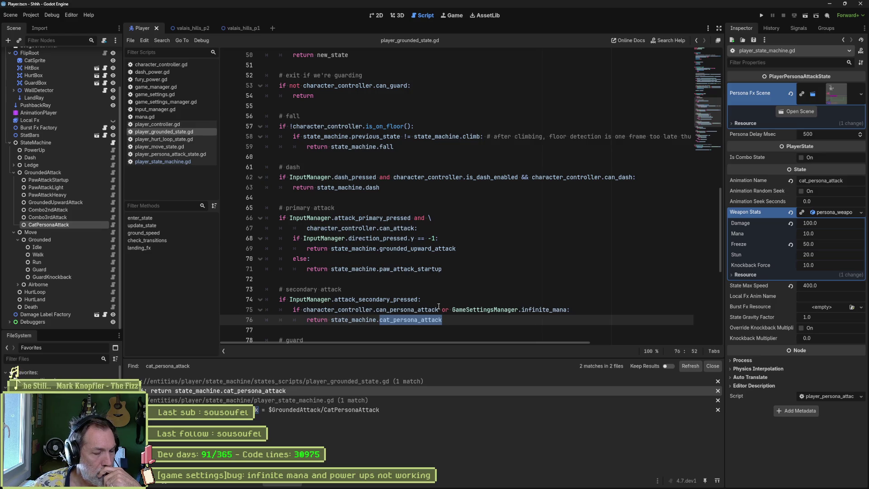
double_click(421, 310)
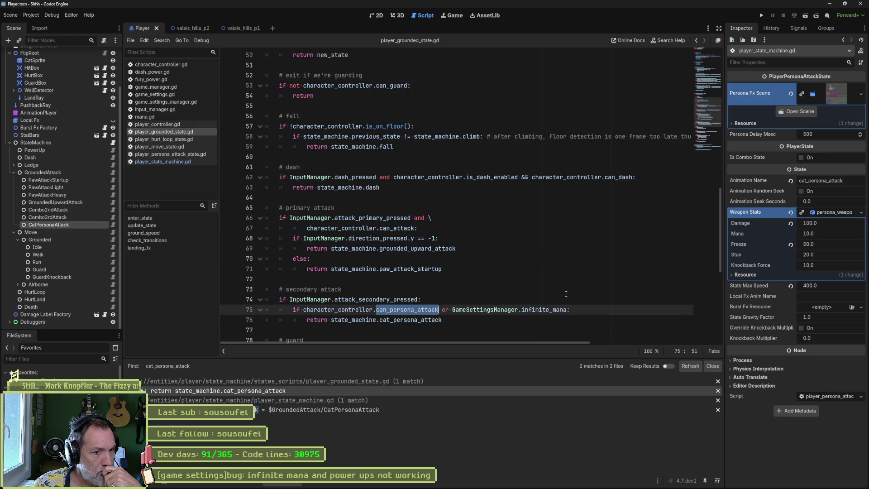
mouse_move(552, 312)
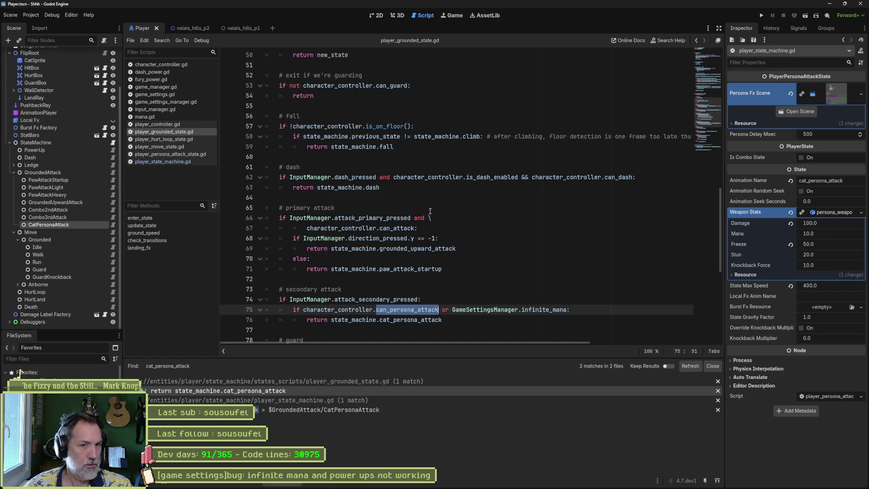
left_click(620, 178)
key("shift+Up")
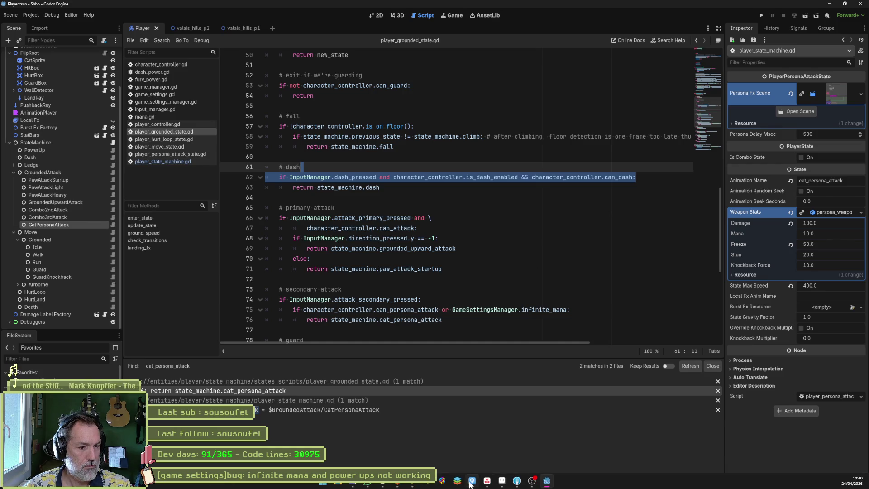
left_click(488, 484)
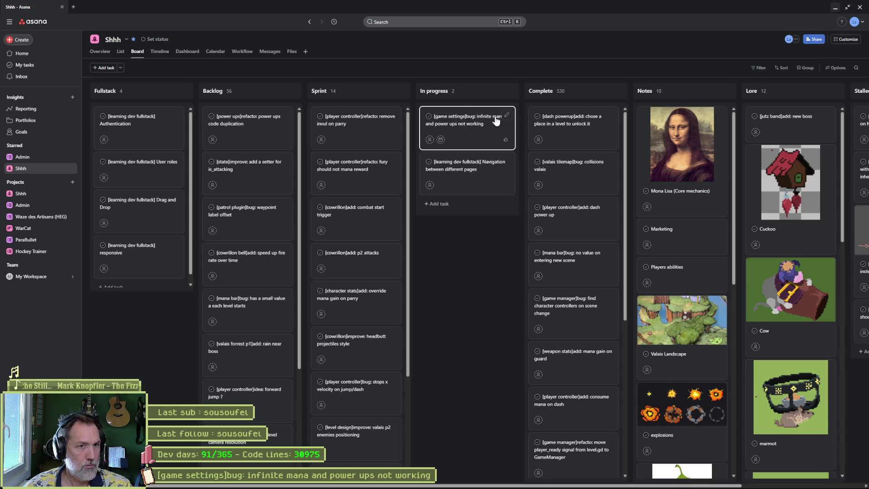
View the infinite mana and power-ups bug task's details in Asana, then return to Godot.
left_click(482, 129)
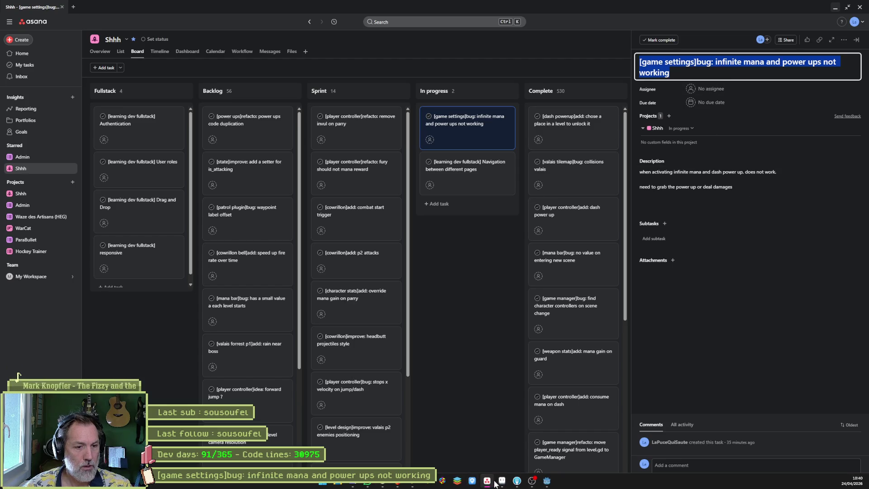
left_click(517, 481)
key("alt+Tab")
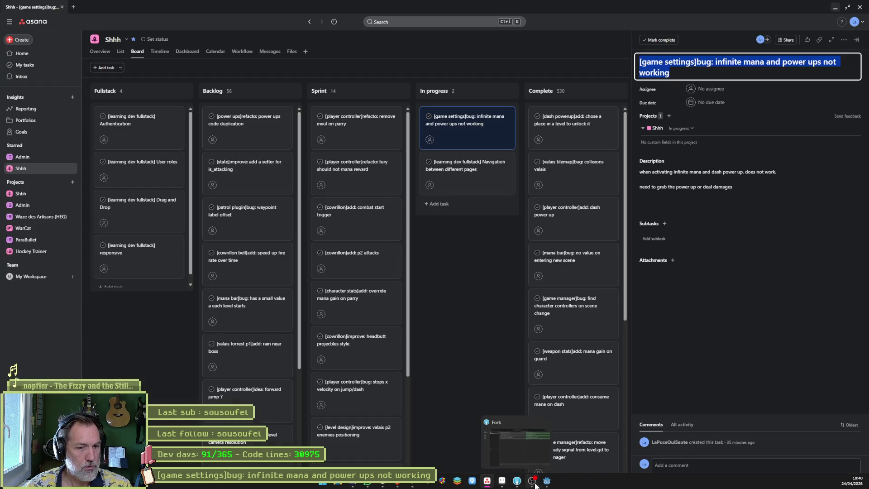
mouse_move(547, 480)
left_click(527, 421)
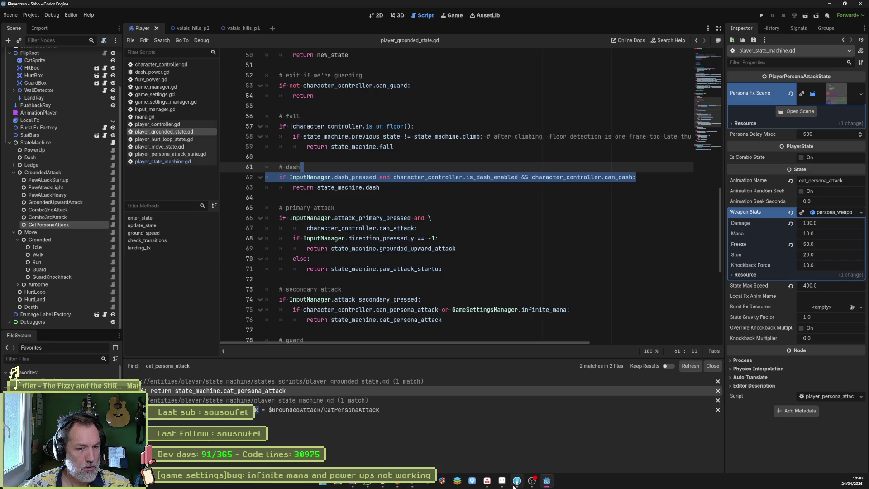
In Fork, commit game_settings_manager.gd with the bug title as message and push master to origin.
key("alt+Tab")
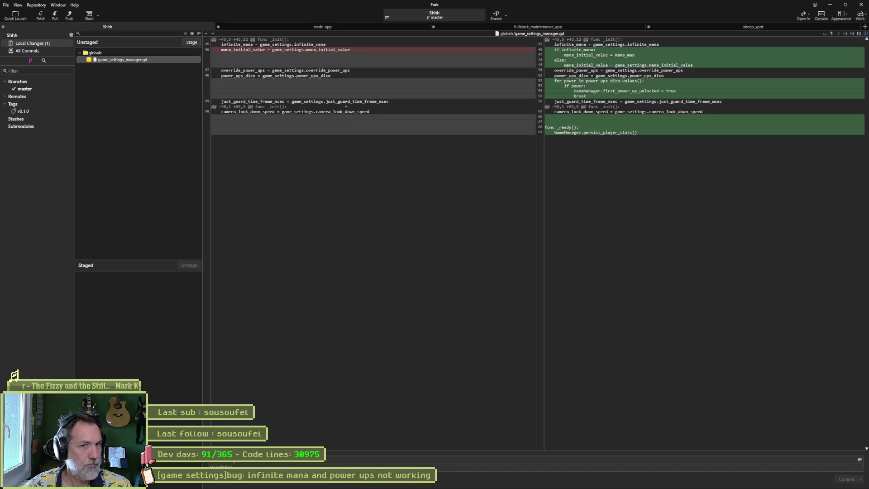
mouse_move(557, 93)
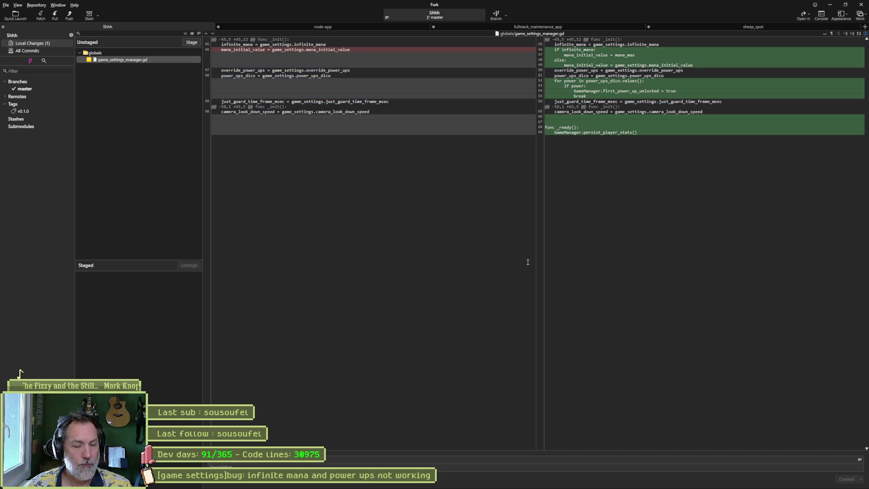
left_click(348, 459)
key("ctrl+v")
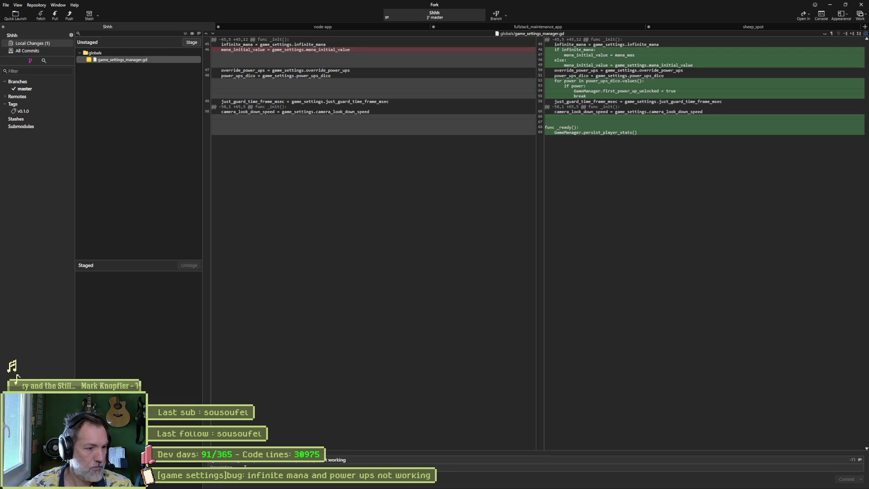
left_click(185, 34)
left_click(841, 479)
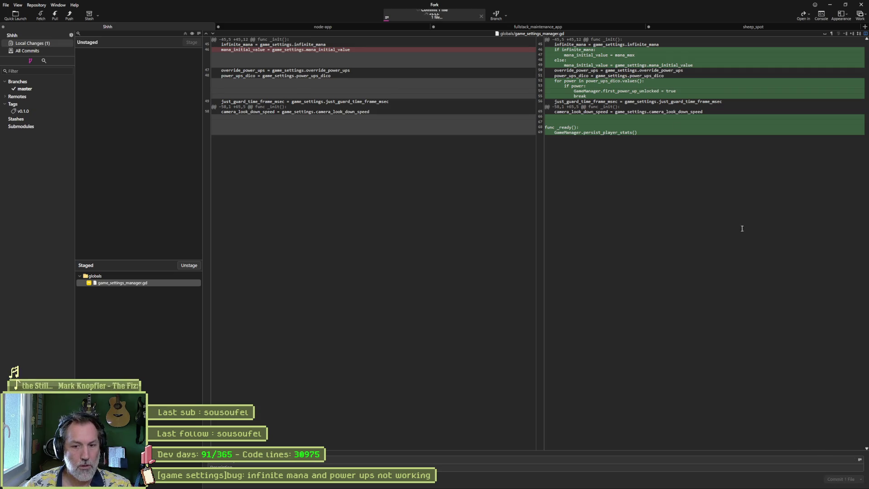
left_click(69, 15)
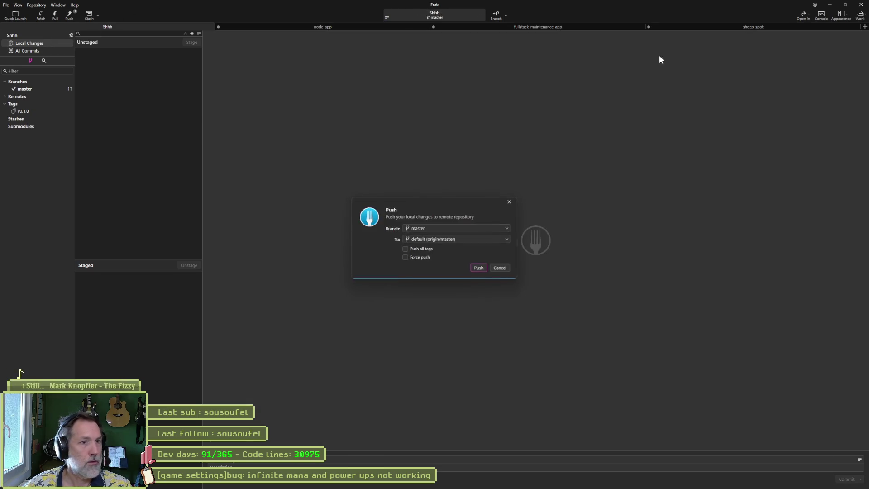
left_click(479, 268)
Move the infinite mana bug task to Asana's Complete column.
left_click(829, 4)
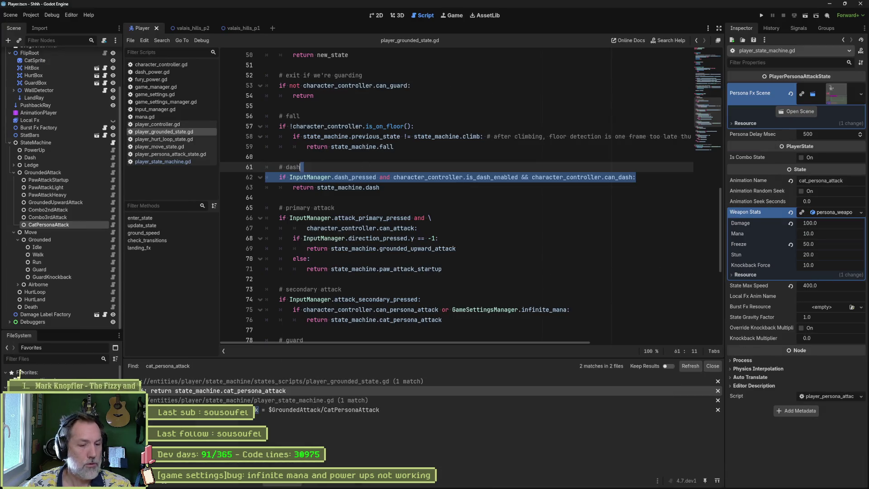
mouse_move(446, 484)
left_click(483, 486)
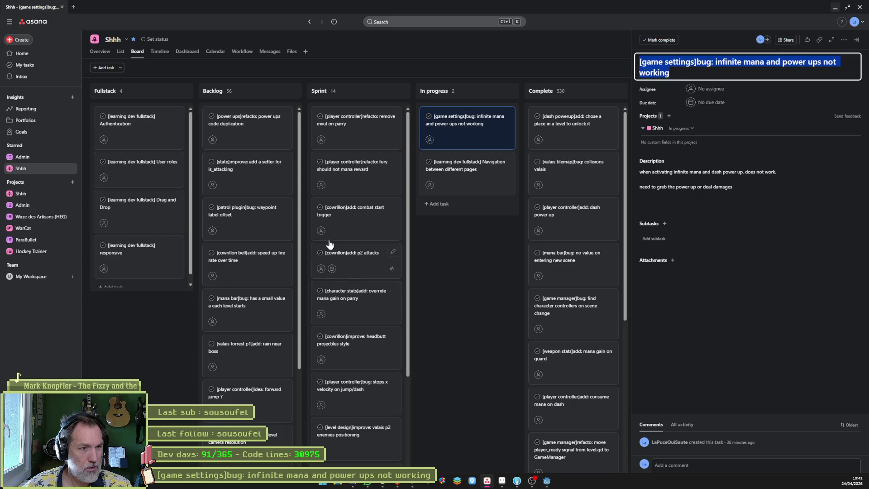
left_click_drag(471, 129, 521, 117)
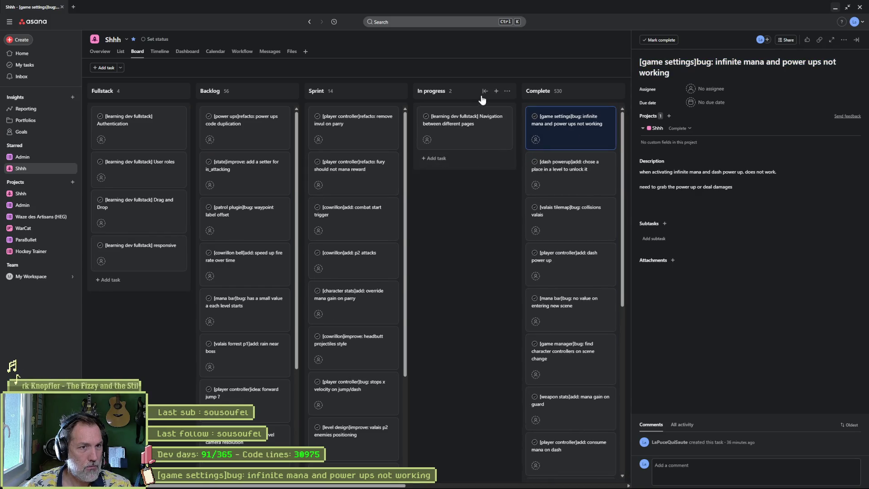
left_click(495, 91)
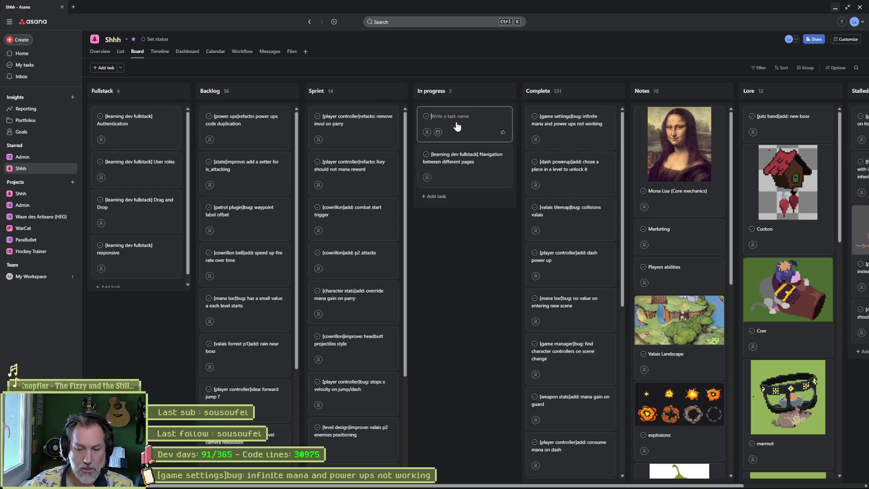
Add the In progress task '[game settings]bug: all power ups unlocked when infinite mana', then go back to Godot.
type("[game settings]bu")
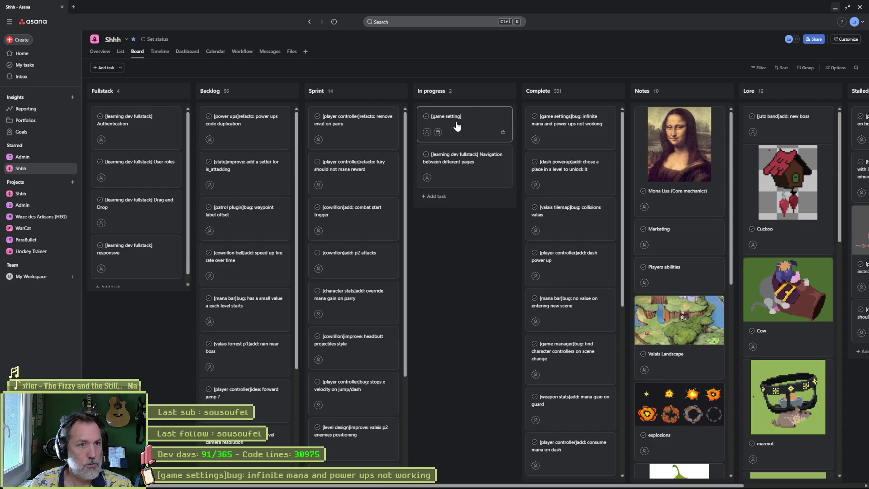
type("g:")
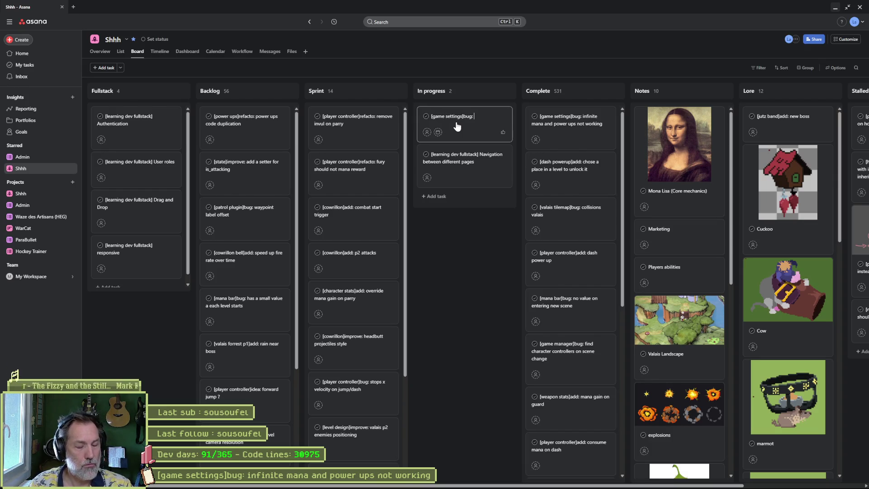
type(" all power ups")
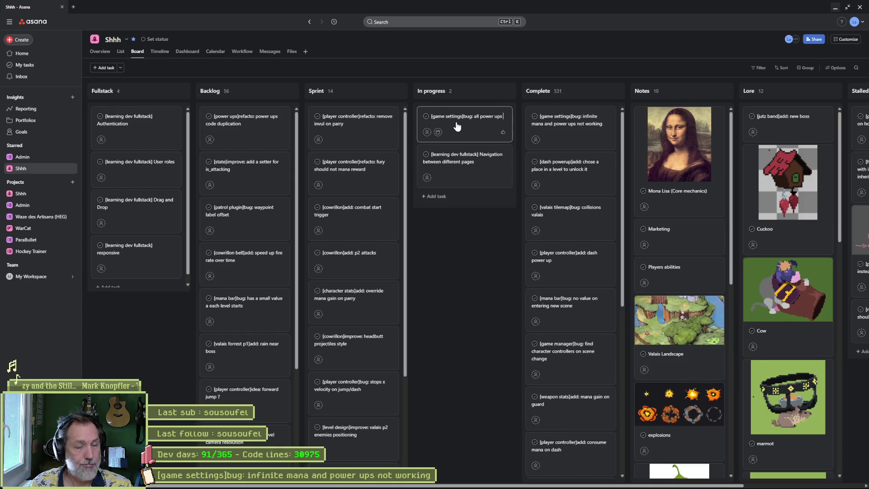
type(" unlocked w")
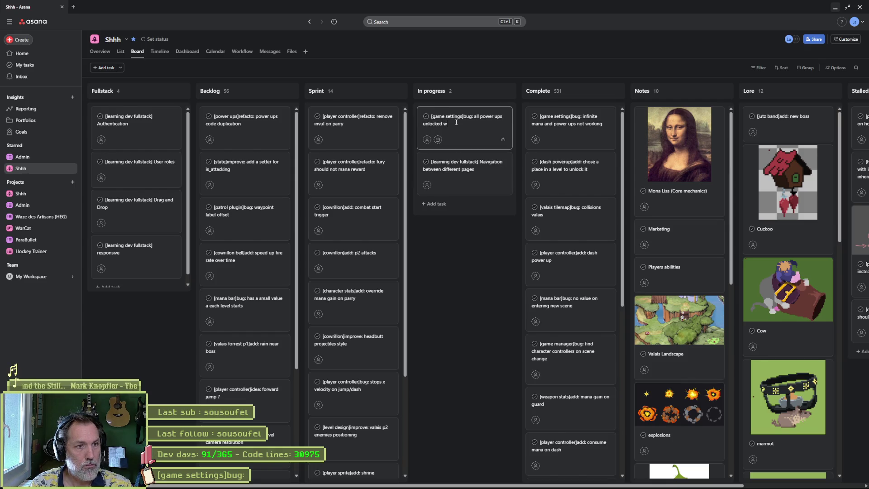
type("hen infinite mana")
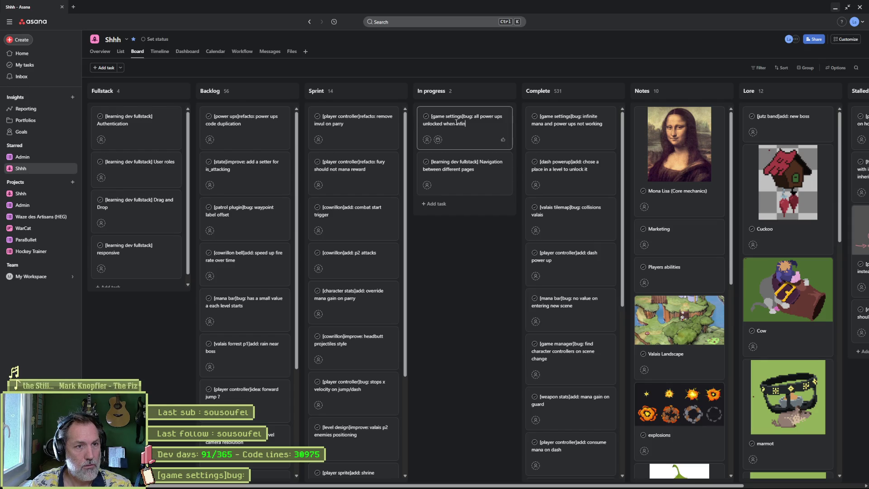
key("Return")
left_click(458, 126)
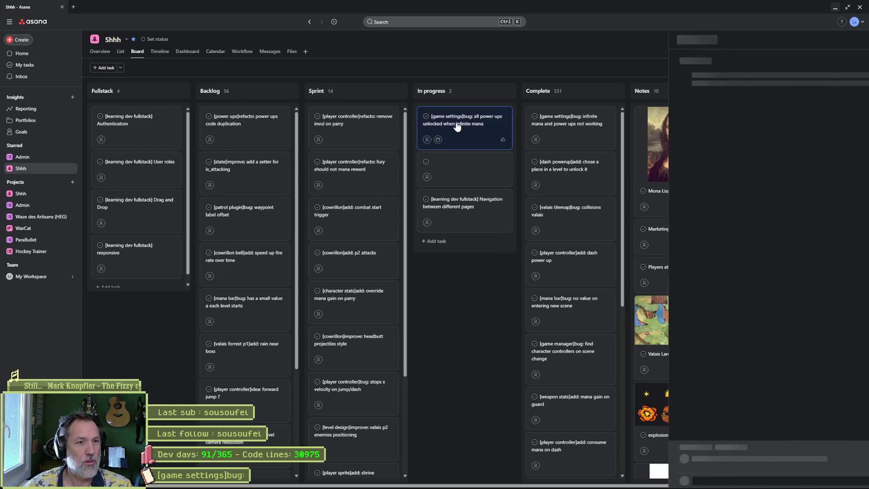
left_click(470, 346)
left_click(467, 120)
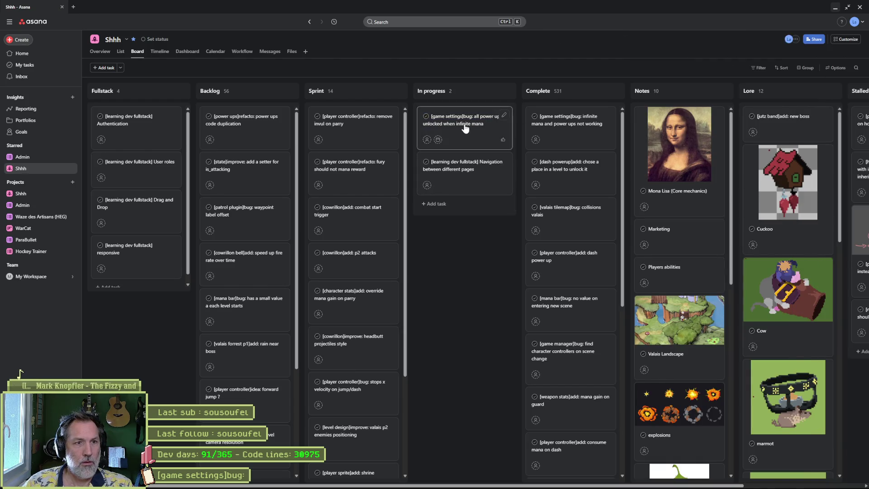
left_click(835, 7)
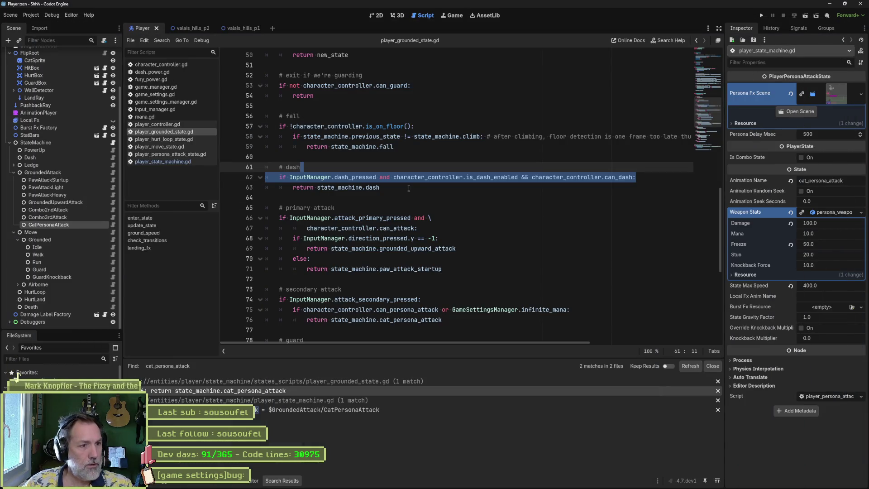
Check the infinite_mana condition on line 75, then open player_controller.gd at the can_persona_attack getter on line 41.
left_click(481, 297)
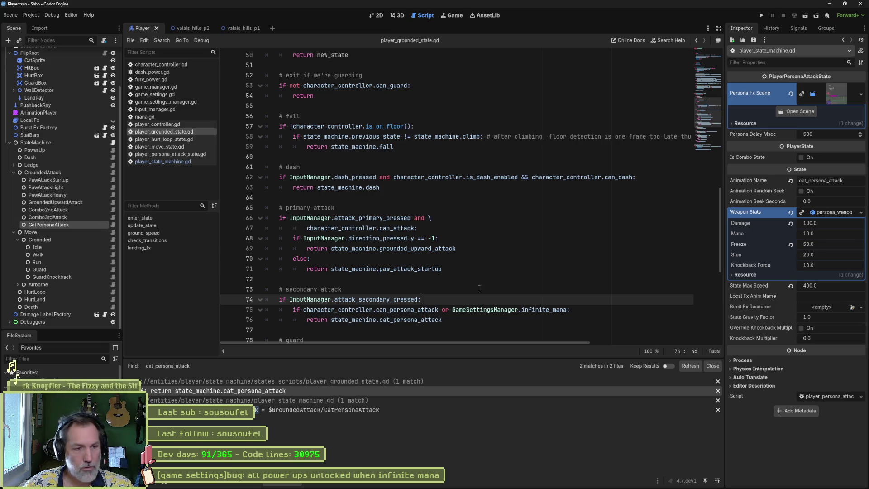
scroll(440, 291, "down", 1)
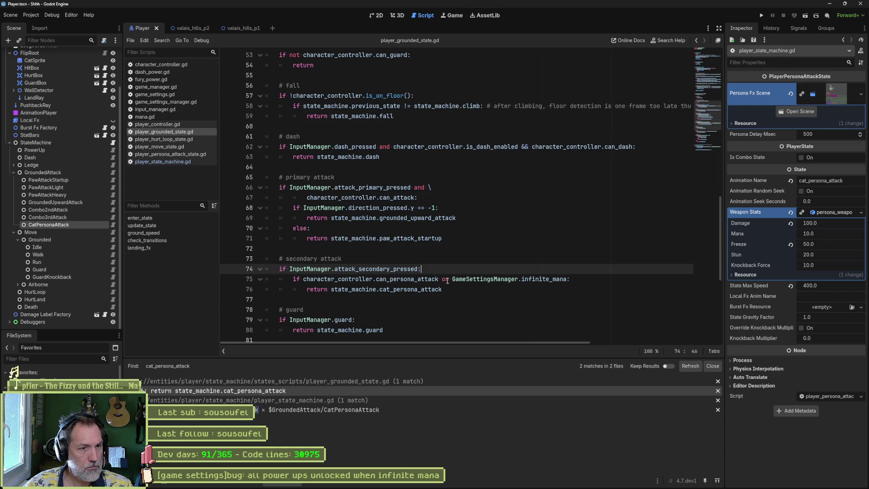
left_click(415, 280)
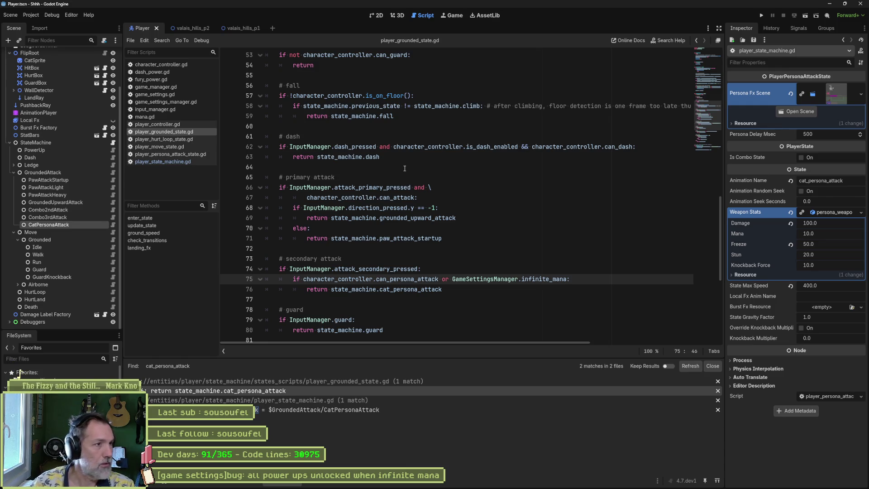
key("ctrl+alt+o")
type("player_co")
key("Return")
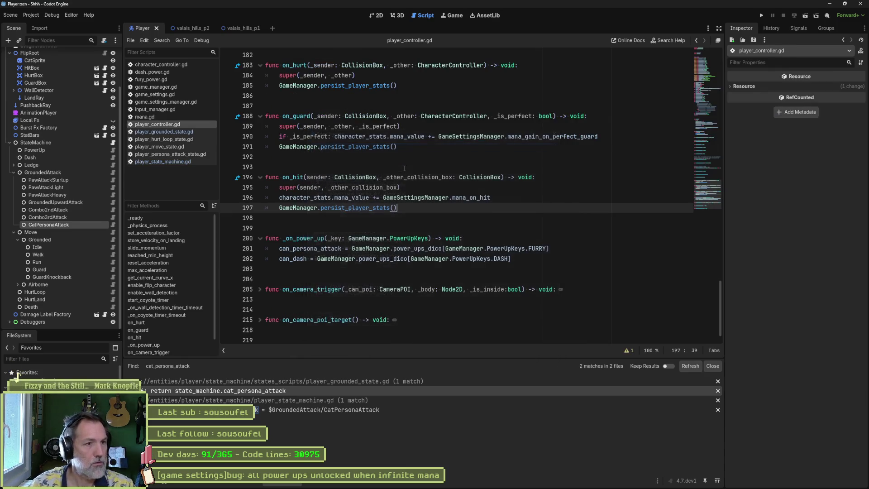
left_click_drag(710, 184, 718, 67)
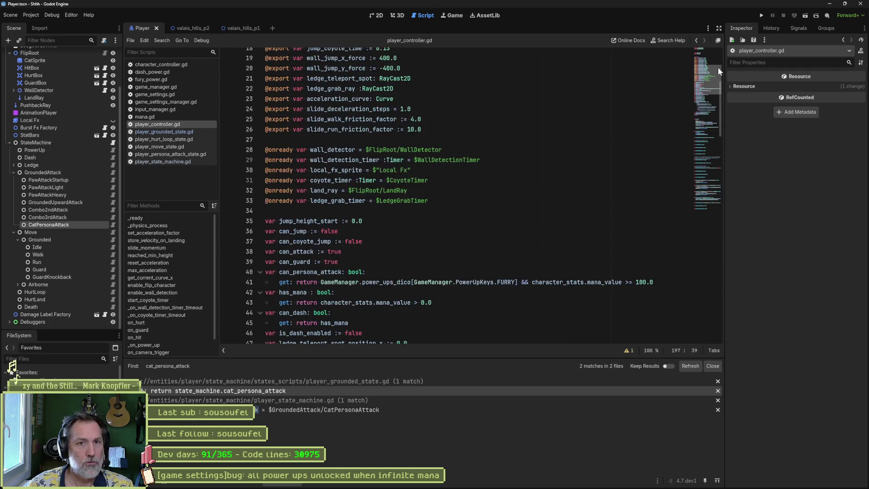
scroll(345, 252, "down", 1)
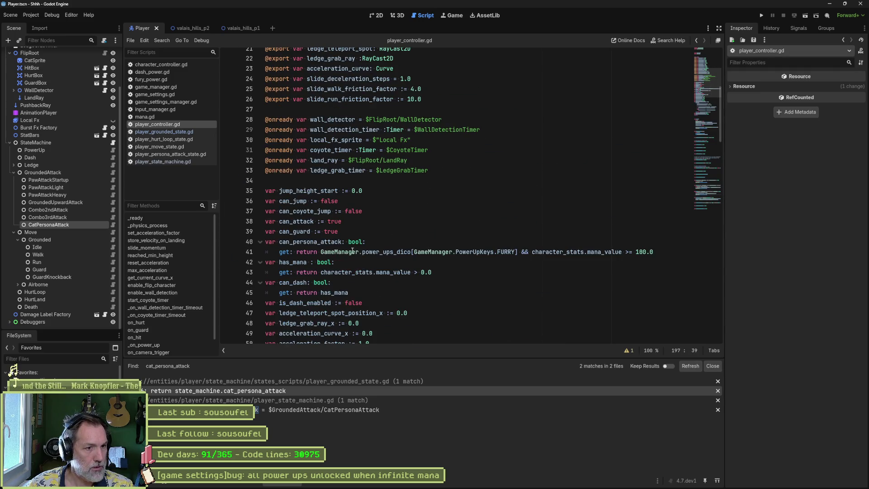
left_click_drag(321, 251, 665, 252)
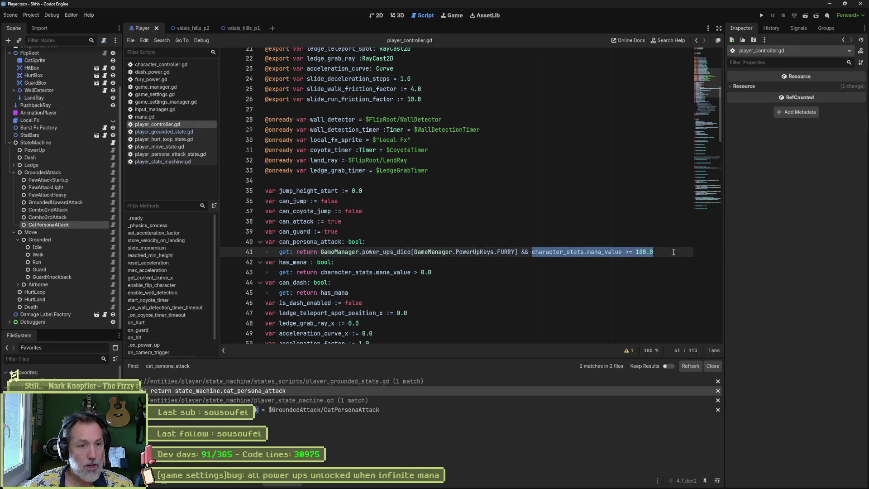
left_click(674, 252)
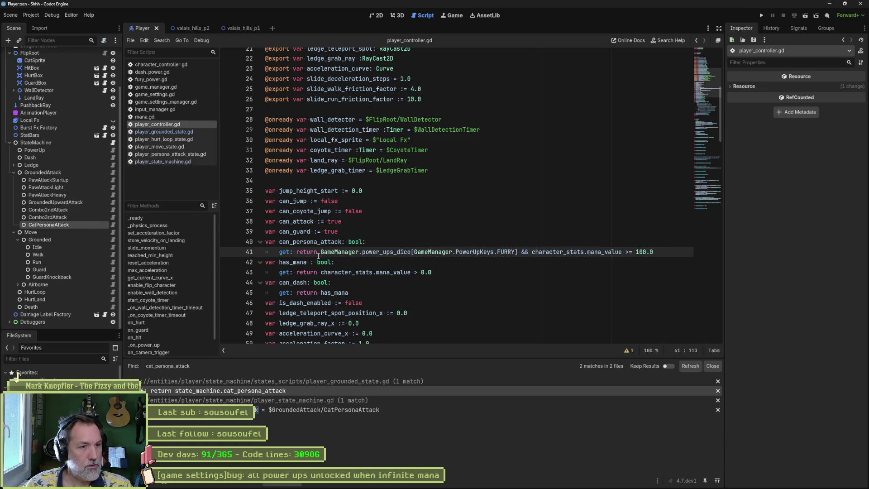
In can_persona_attack, add var power_unlocked holding the FURY power-up lookup from power_ups_dico.
left_click(297, 252)
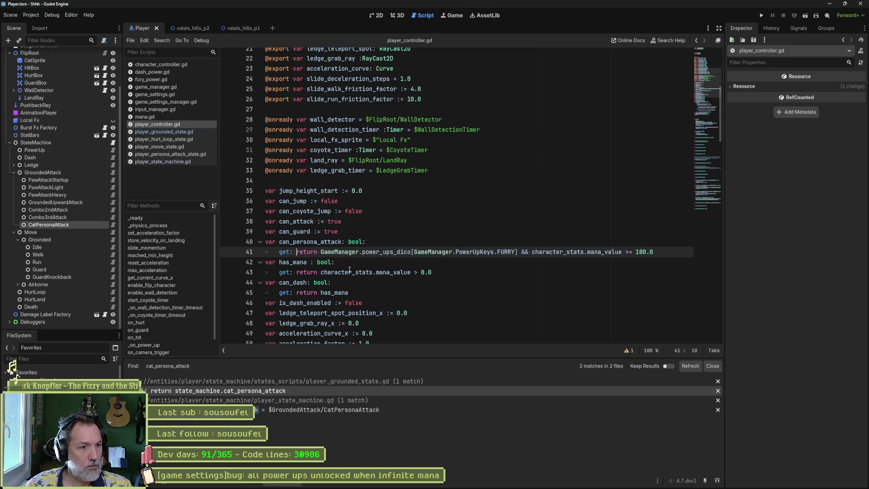
key("Return")
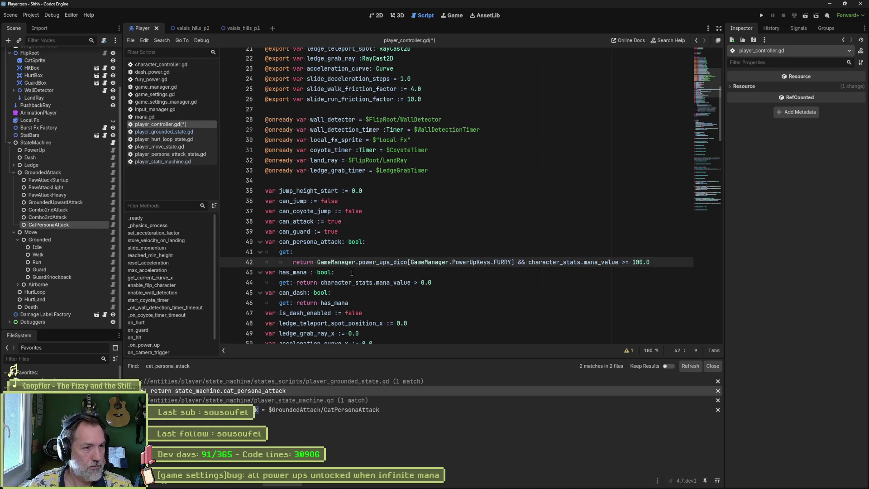
key("Return")
key("Up")
type("var ")
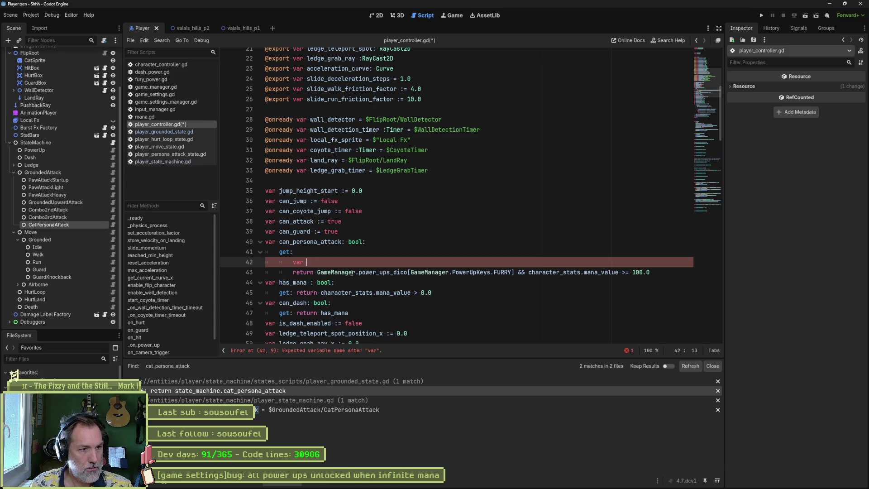
type("powe")
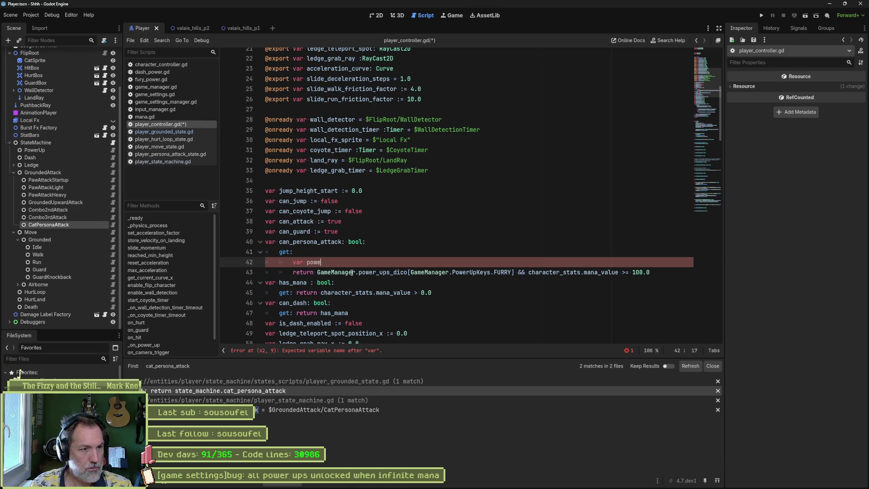
type("r_unlocked =")
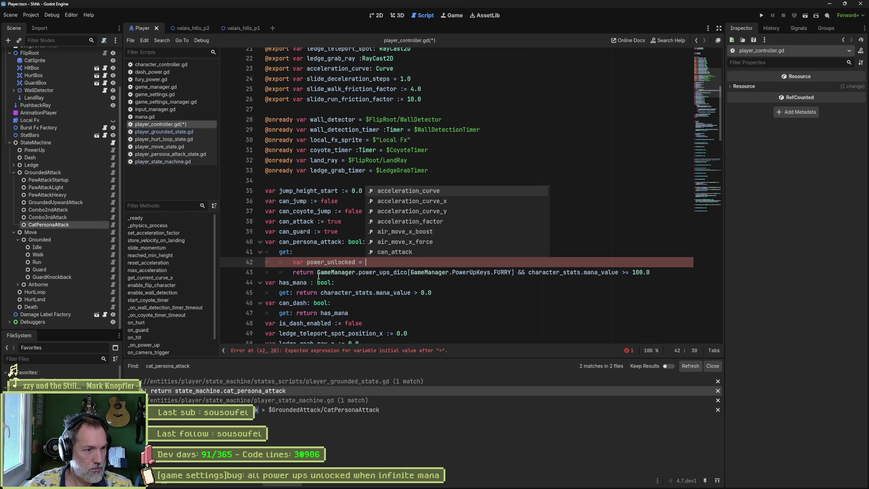
left_click_drag(317, 274, 515, 272)
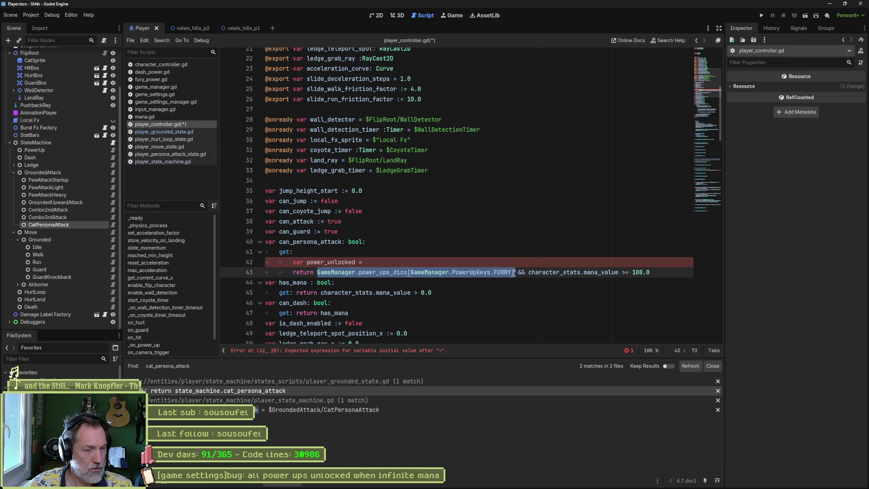
key("ctrl+c")
left_click(478, 263)
key("ctrl+v")
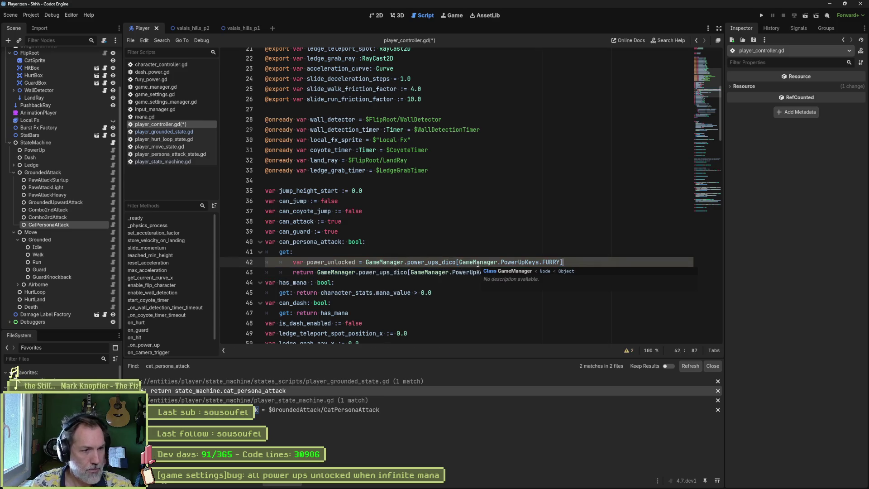
Add var enough_mana set to the mana >= 100.0 check or GameSettingsManager.infinite_mana.
key("Return")
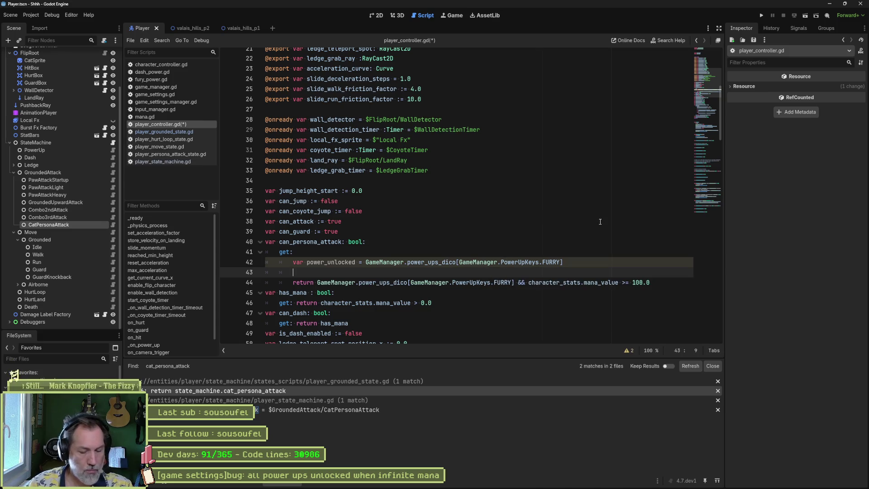
type("var enough_ma")
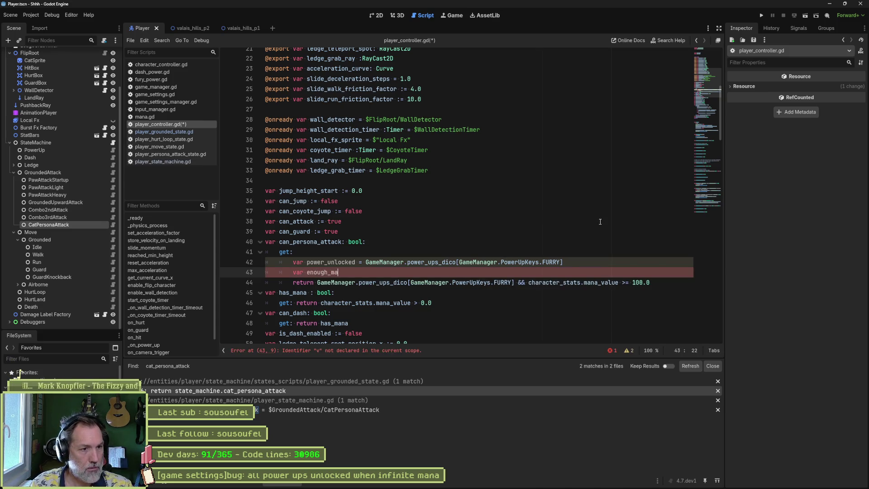
type("na =")
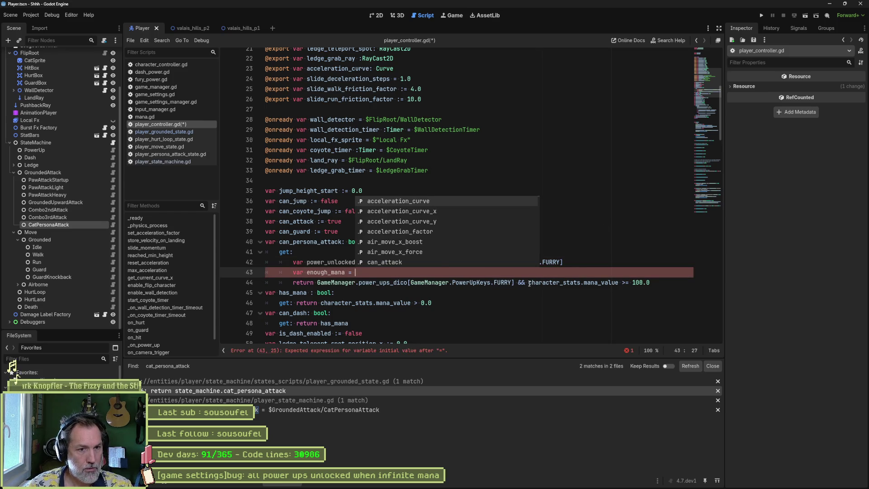
left_click_drag(528, 283, 650, 282)
key("ctrl+c")
left_click(519, 272)
key("ctrl+v")
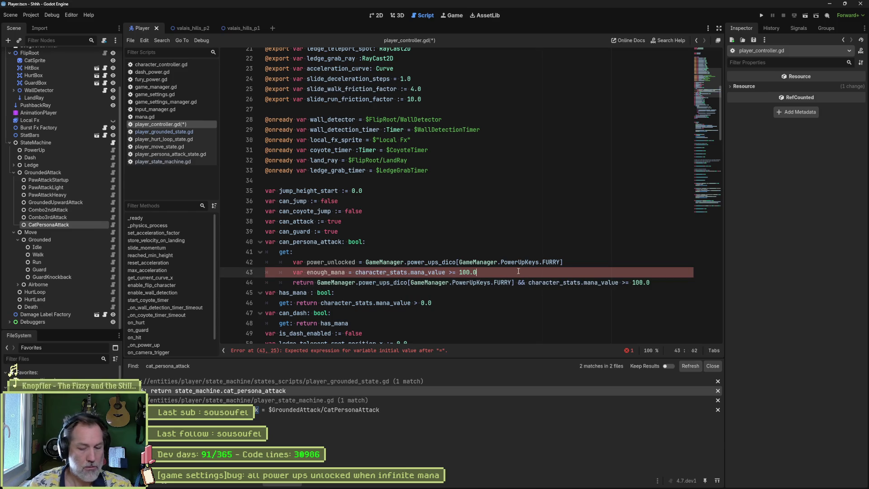
type(" or Game")
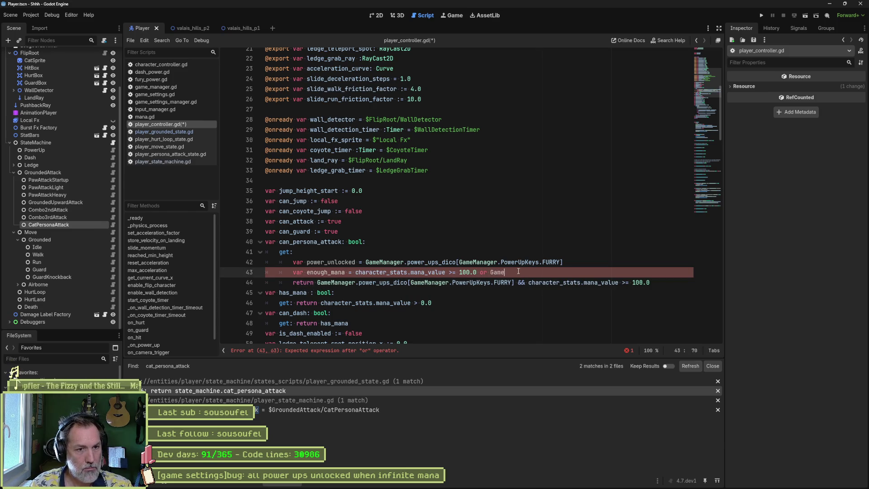
type("S")
key("Return")
type(".inf")
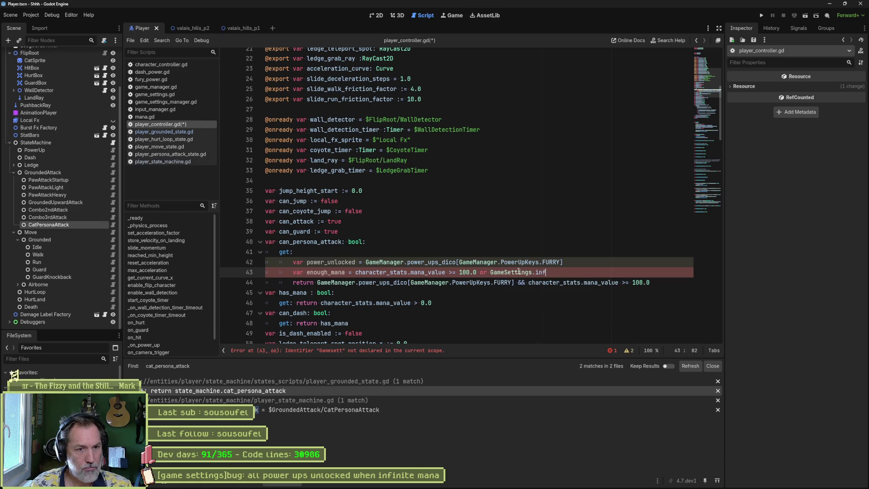
key("BackSpace")
key("BackSpace")
key("BackSpace")
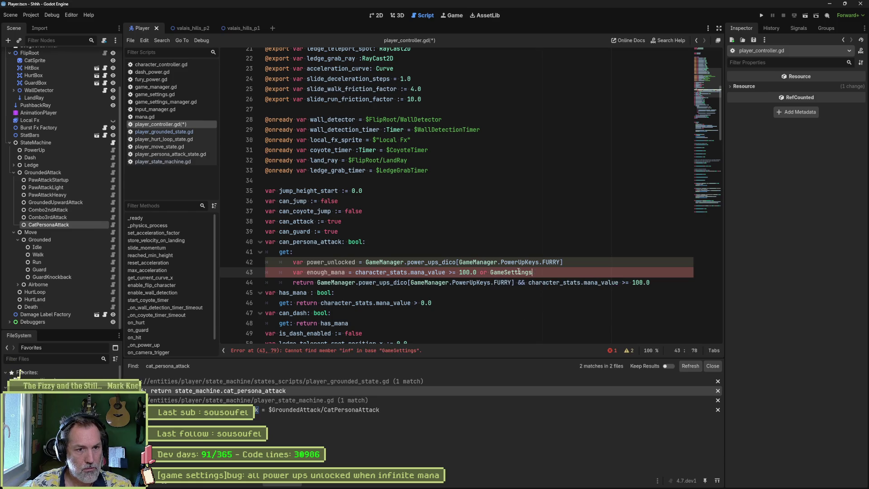
type("m")
key("Return")
type(".inf")
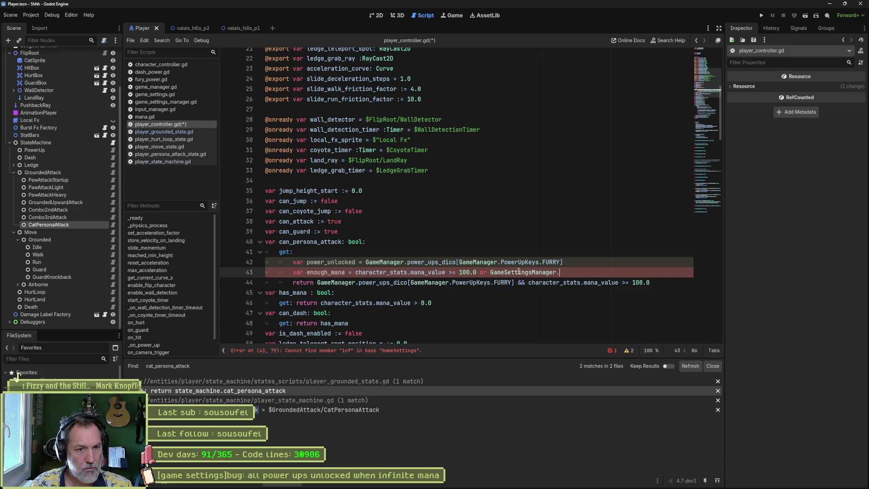
key("Return")
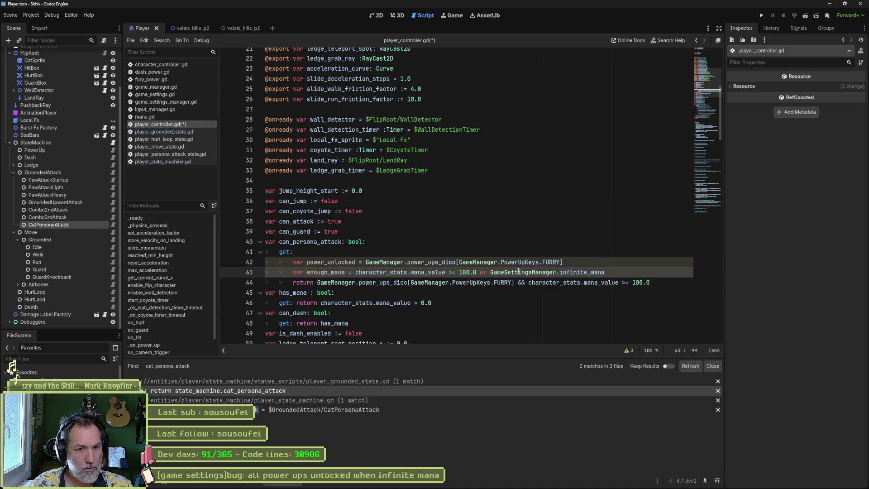
Make the getter return power_unlocked and enough_mana, and save player_controller.gd.
double_click(349, 262)
left_click_drag(318, 283, 649, 283)
type("power_unlocked and ")
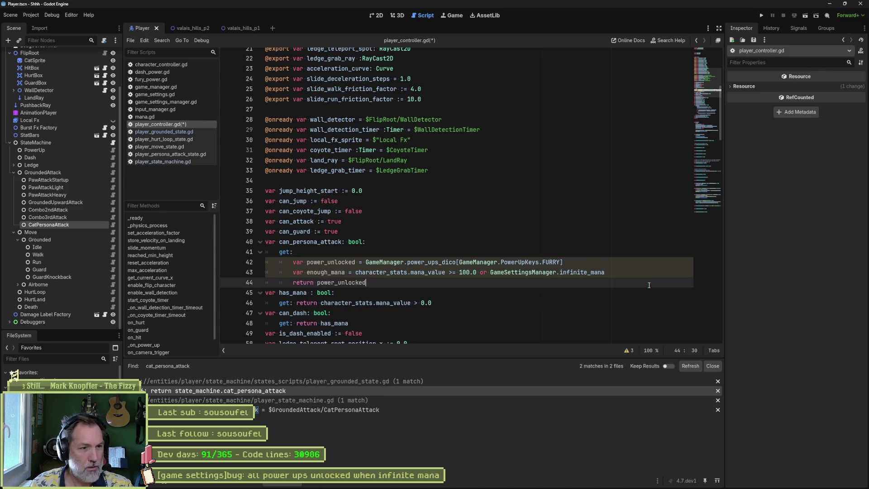
type("enou")
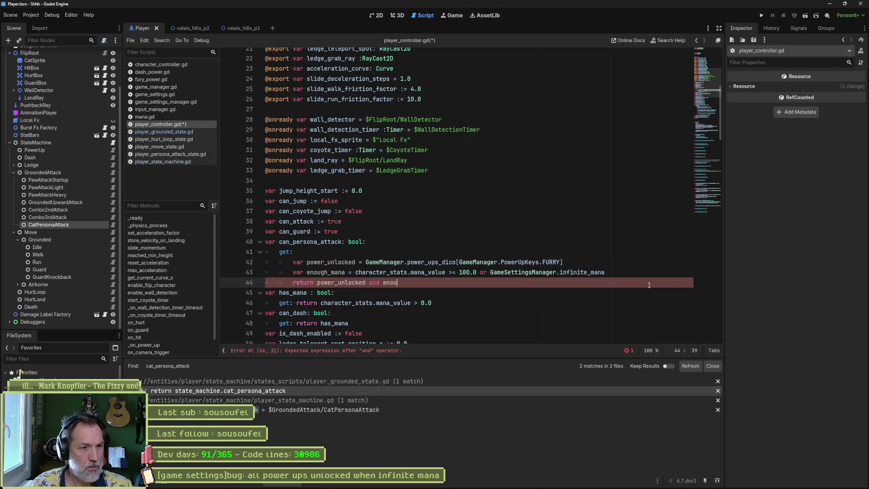
key("Return")
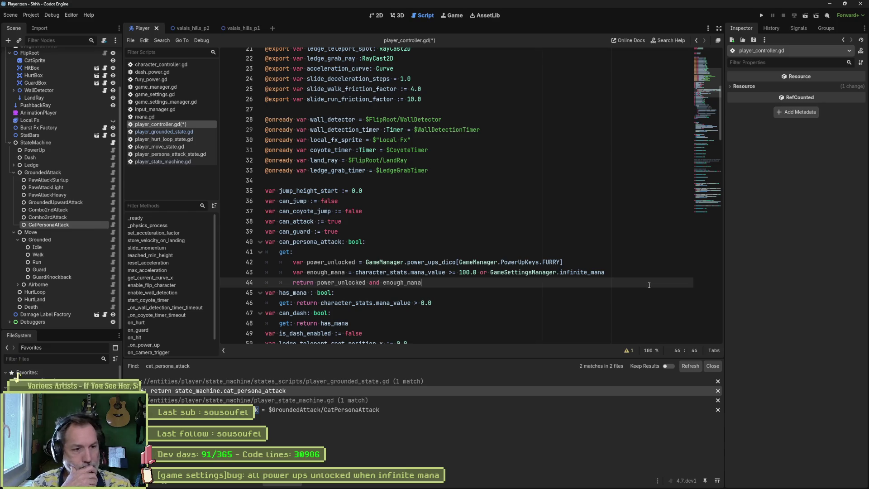
key("ctrl+s")
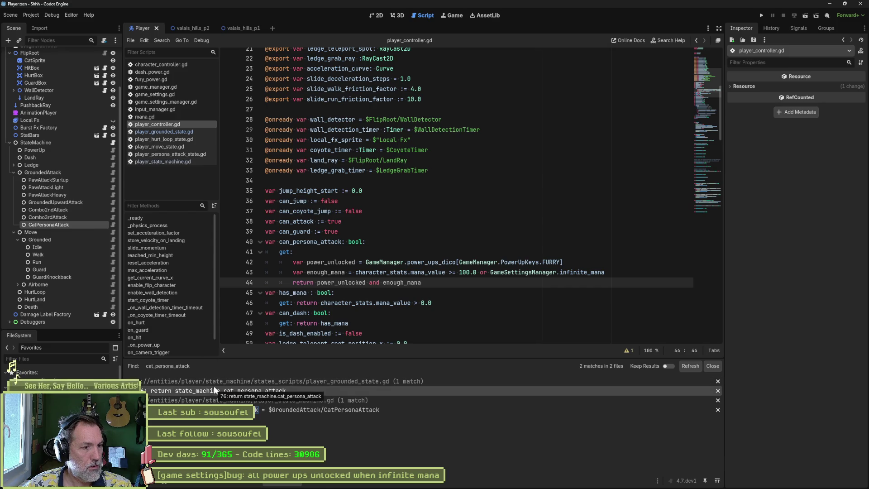
Open game_settings_manager.gd and start a new 'mana_initial_value =' line above the infinite_mana check.
left_click(159, 95)
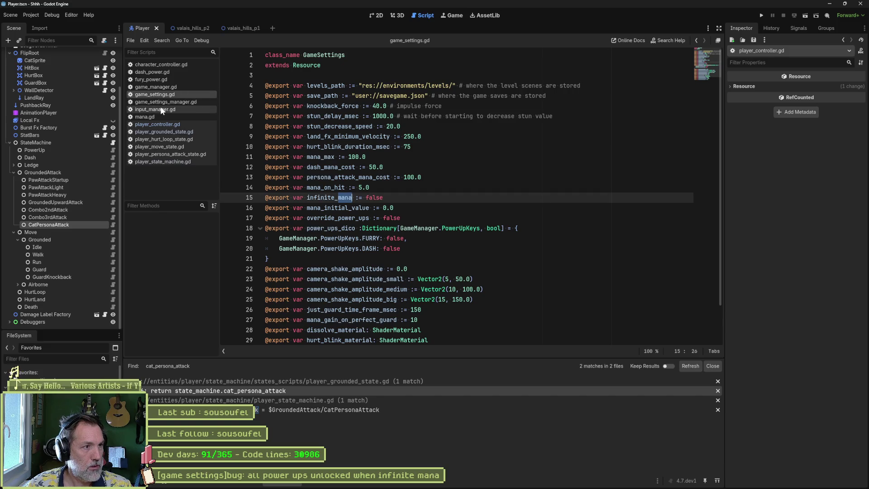
left_click(165, 103)
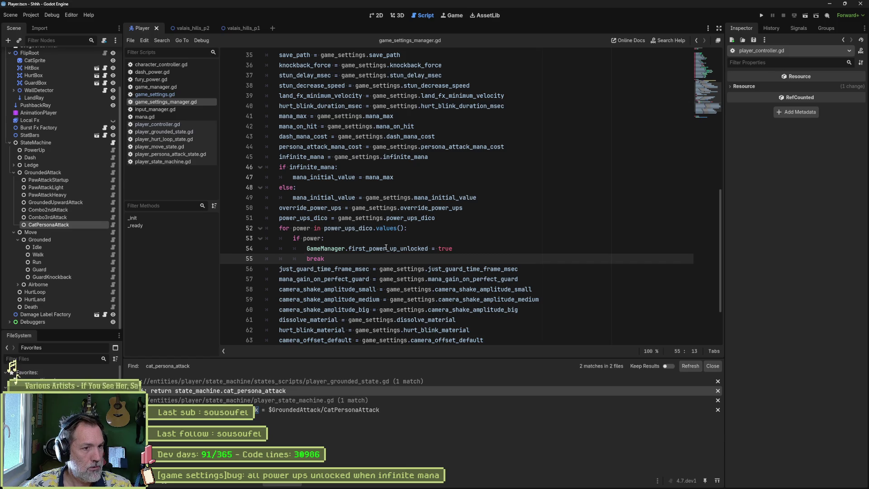
mouse_move(390, 247)
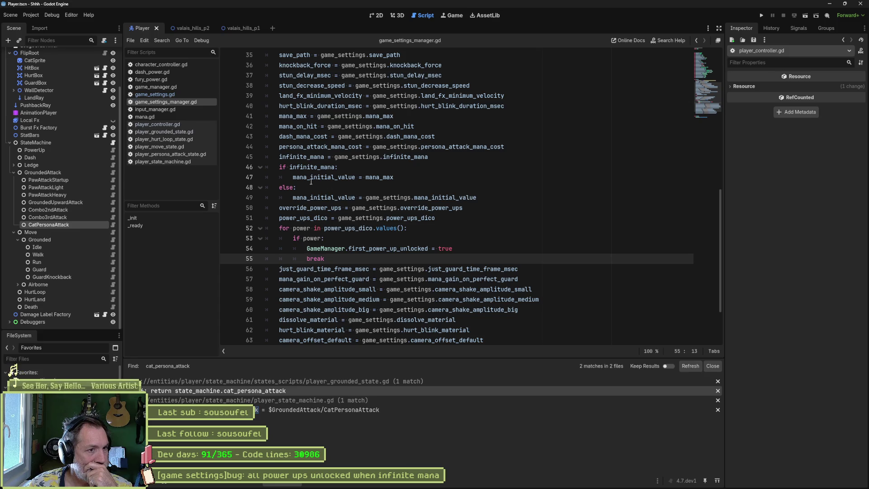
left_click_drag(293, 177, 355, 178)
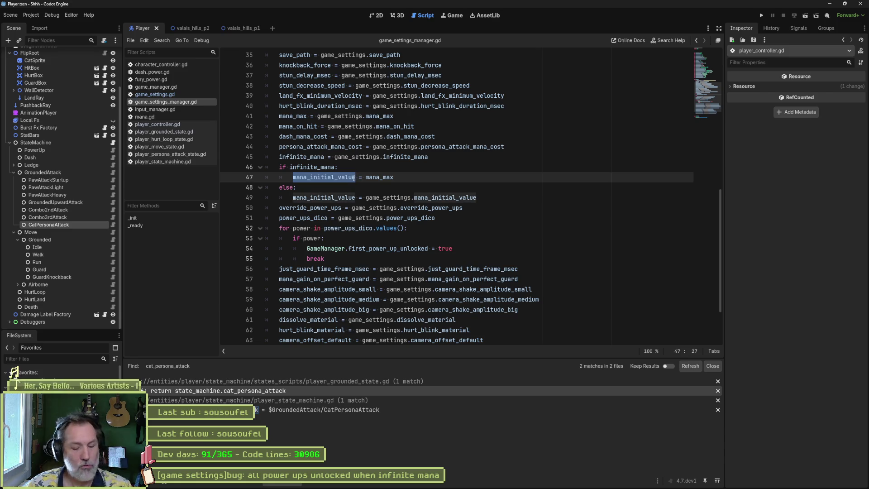
left_click(462, 158)
key("Return")
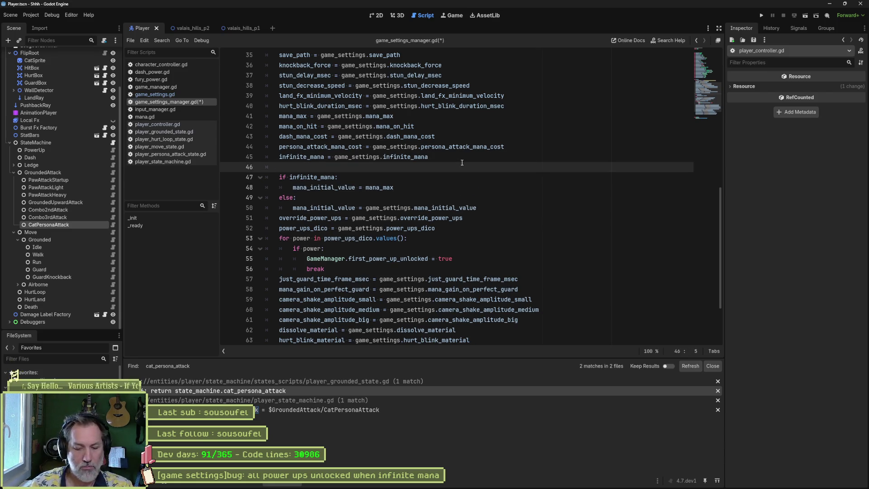
key("ctrl+v")
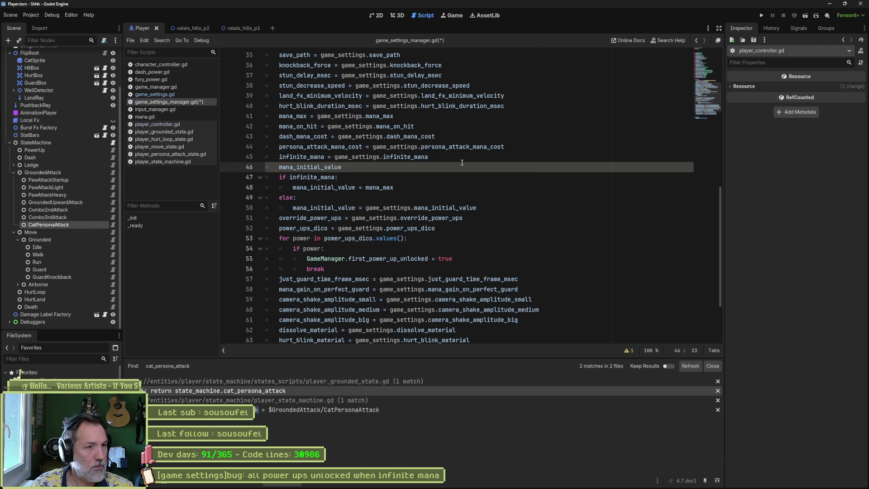
type(" =")
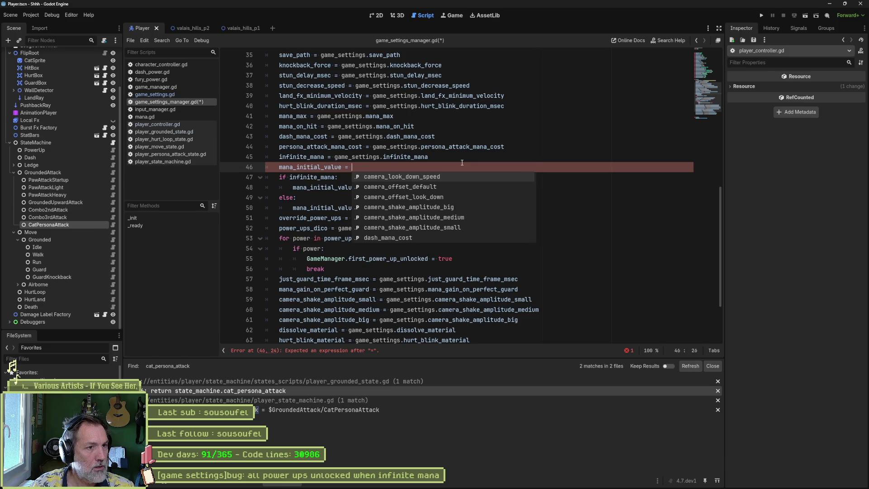
Assign mana_max if infinite_mana on the new line 46.
left_click(334, 195)
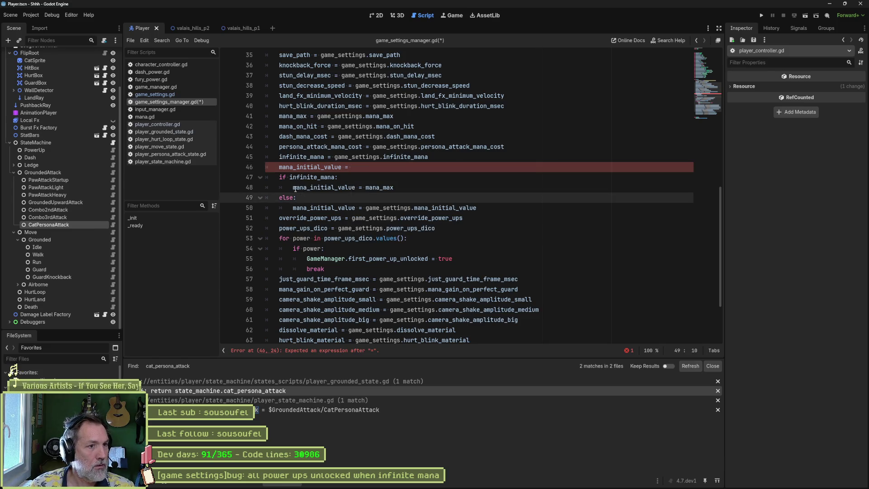
left_click(293, 187)
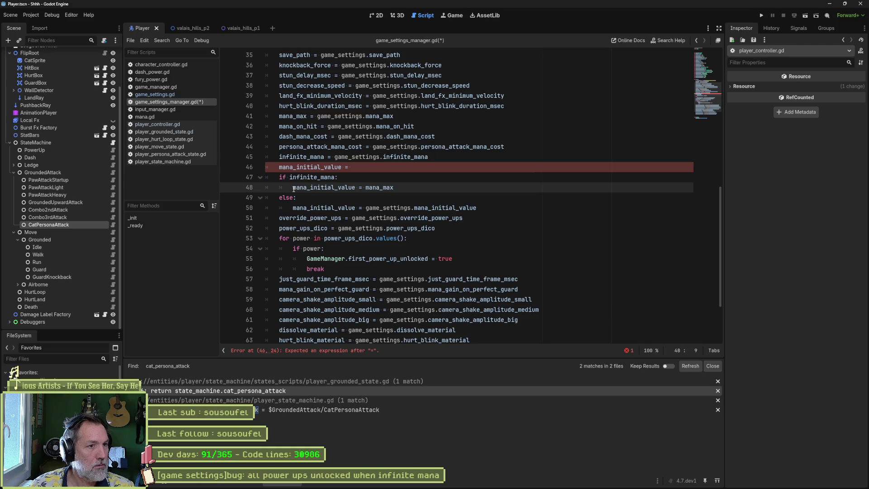
left_click_drag(293, 190, 340, 187)
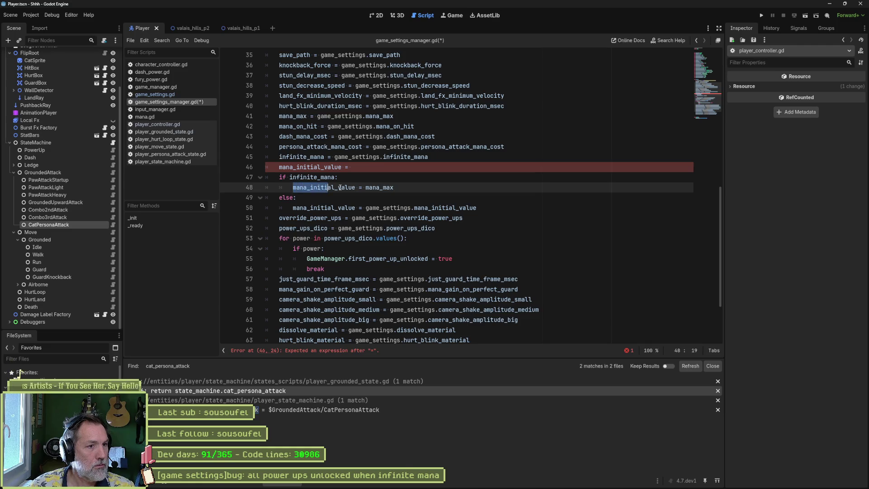
double_click(367, 188)
left_click(396, 172)
key("ctrl+v")
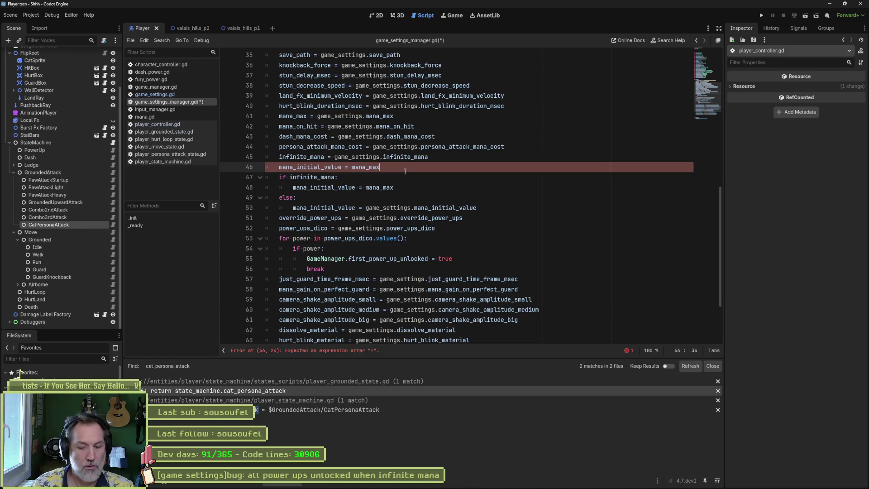
type("if infinite_mana:")
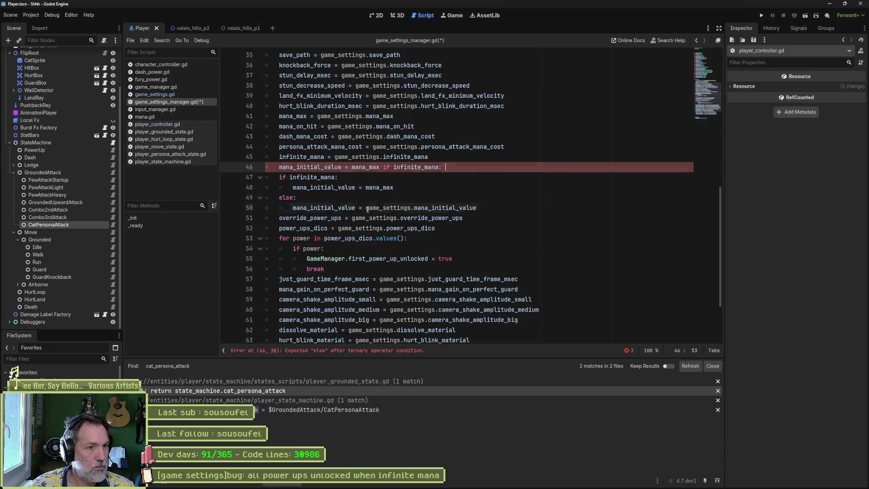
Finish line 46 with 'else game_settings.mana_initial_value' as the fallback.
left_click_drag(366, 207, 476, 208)
key("ctrl+c")
left_click(489, 167)
key("ctrl+v")
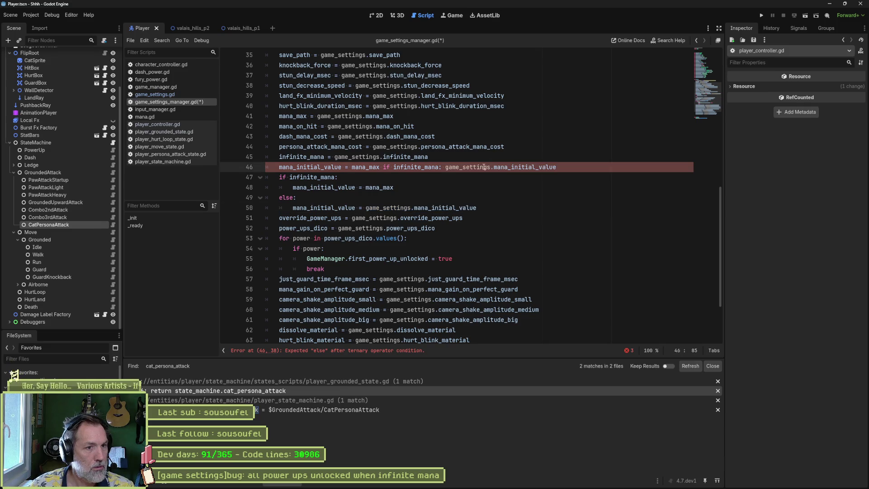
left_click(439, 167)
key("BackSpace")
type("else")
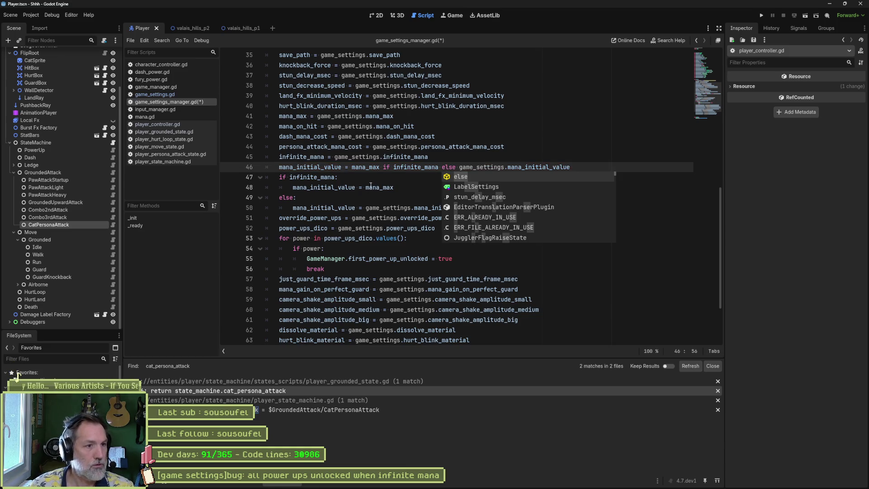
Comment out the old infinite_mana if/else lines and save the script.
left_click_drag(371, 177, 375, 204)
key("ctrl+k")
key("ctrl+s")
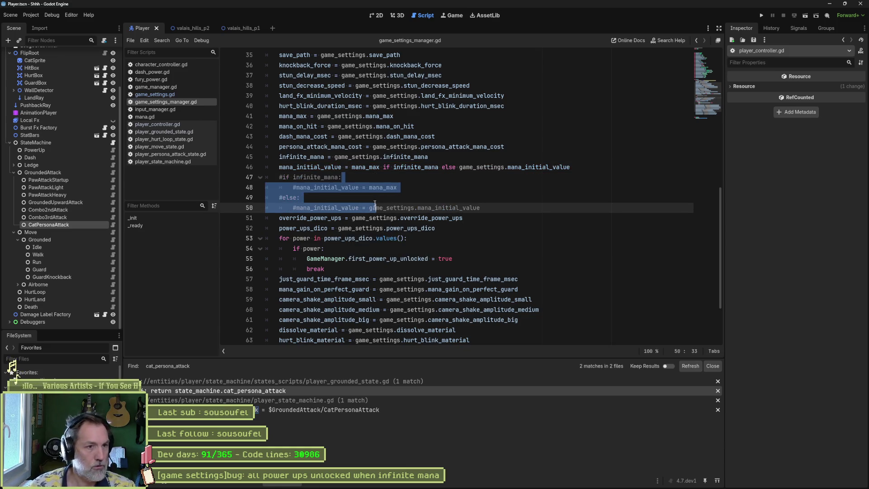
left_click(470, 169)
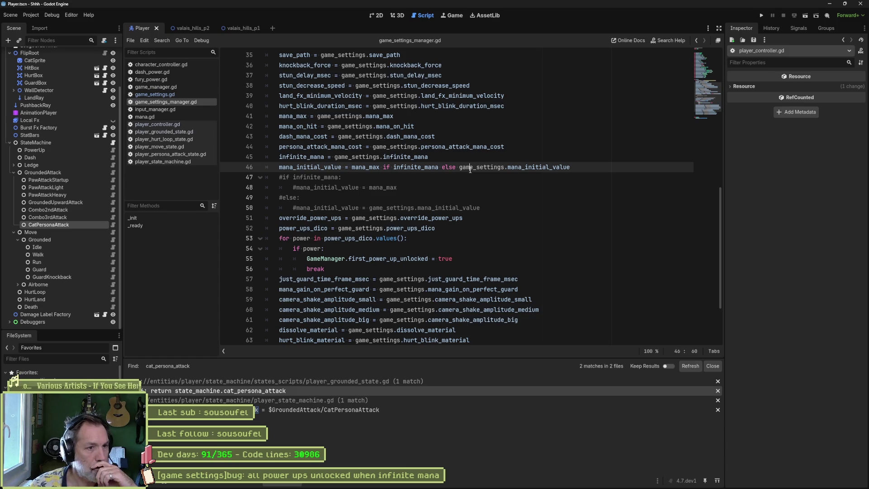
Jump from the power-up loop on line 55 to the first_power_up_unlocked declaration.
left_click(525, 242)
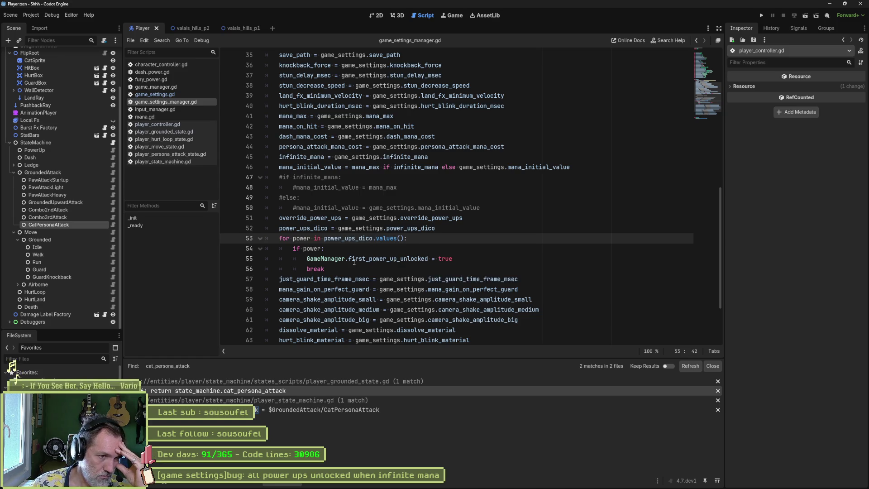
left_click(386, 259)
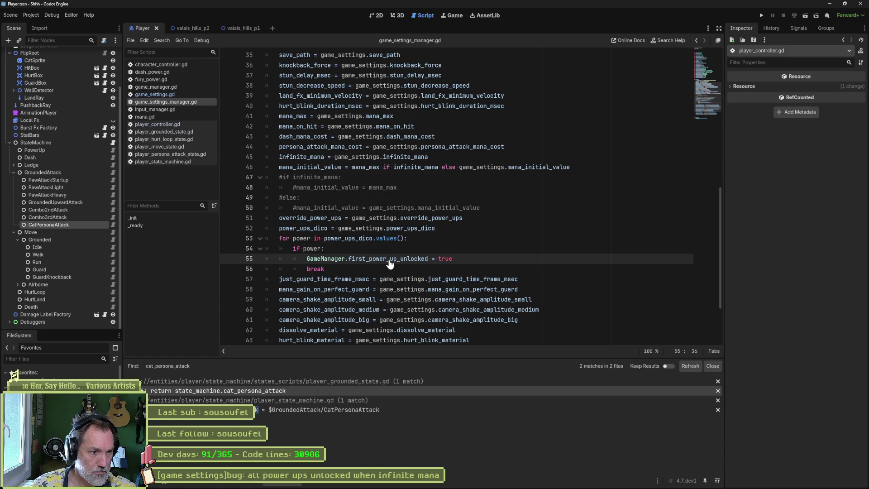
left_click(388, 261, "ctrl")
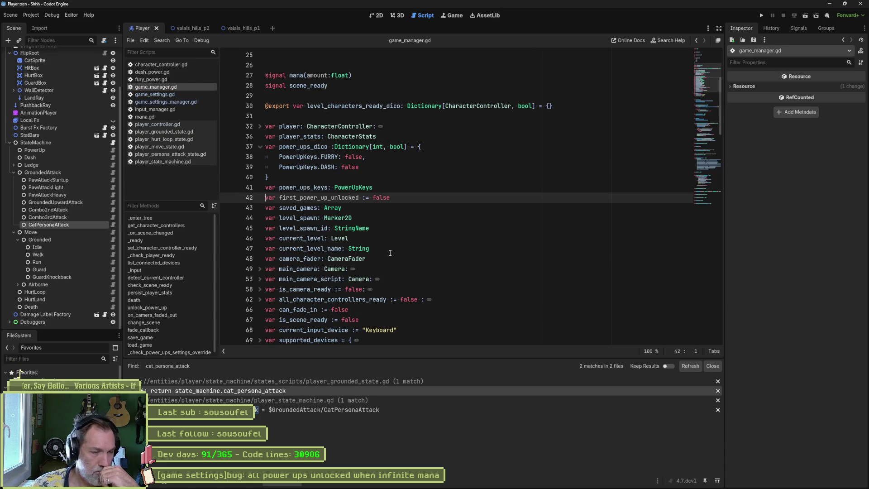
double_click(354, 198)
Search the project for first_power_up_unlocked and review its uses in mana.gd, game_manager.gd and game_settings_manager.gd.
key("ctrl+shift+f")
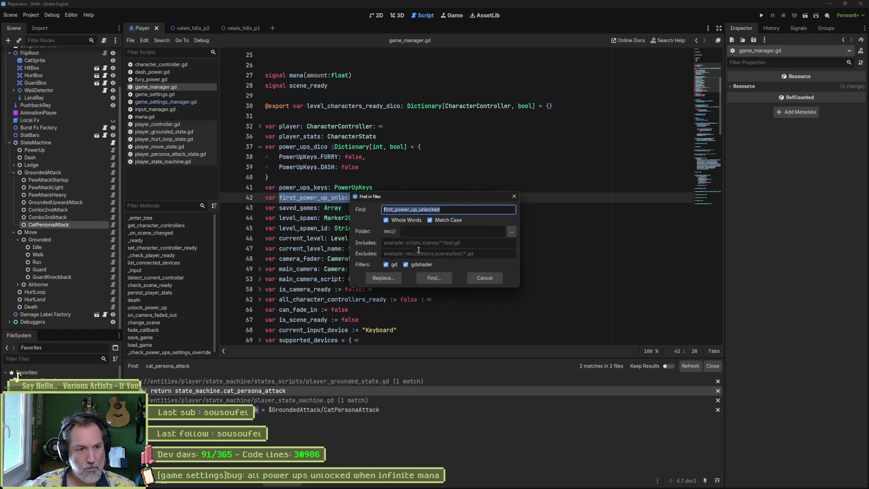
left_click(431, 279)
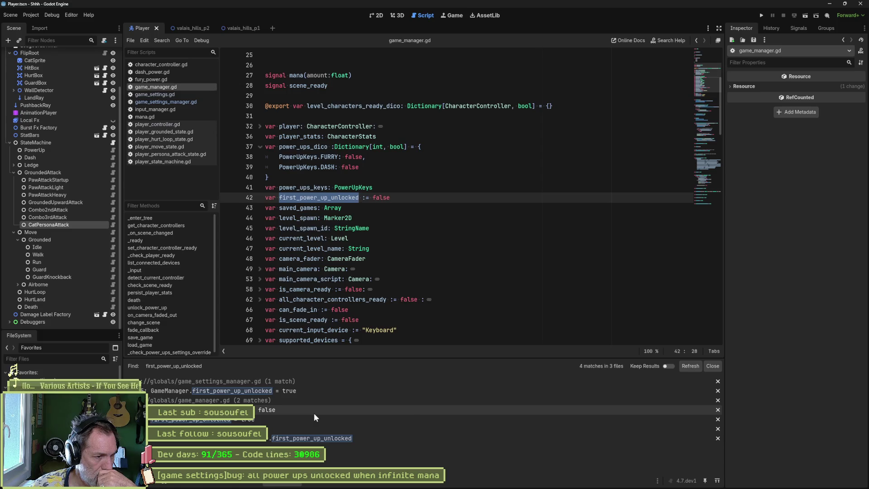
left_click(303, 439)
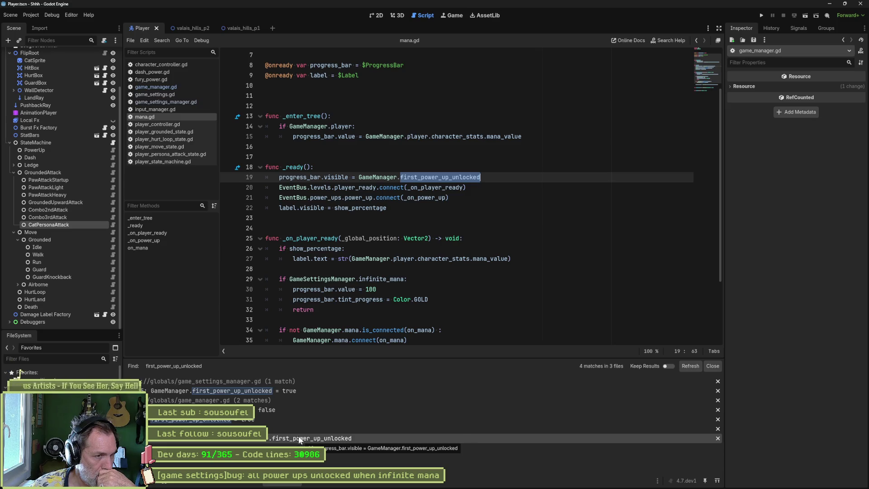
left_click(295, 419)
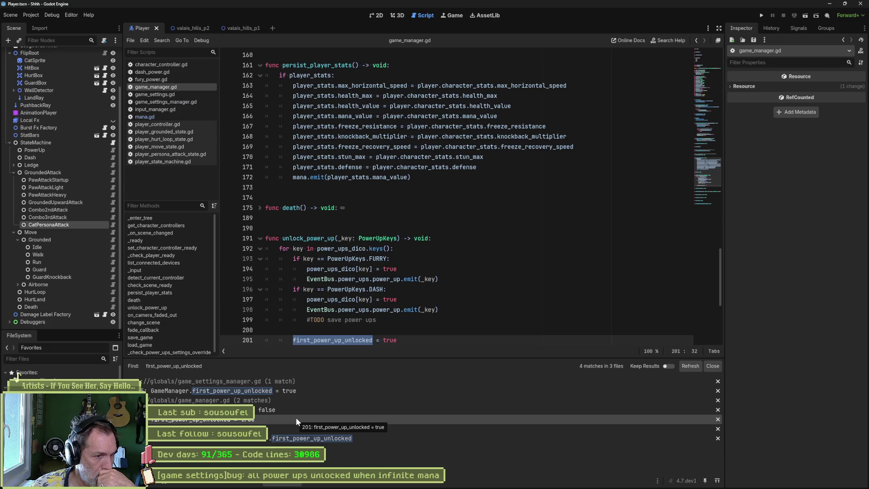
left_click(294, 409)
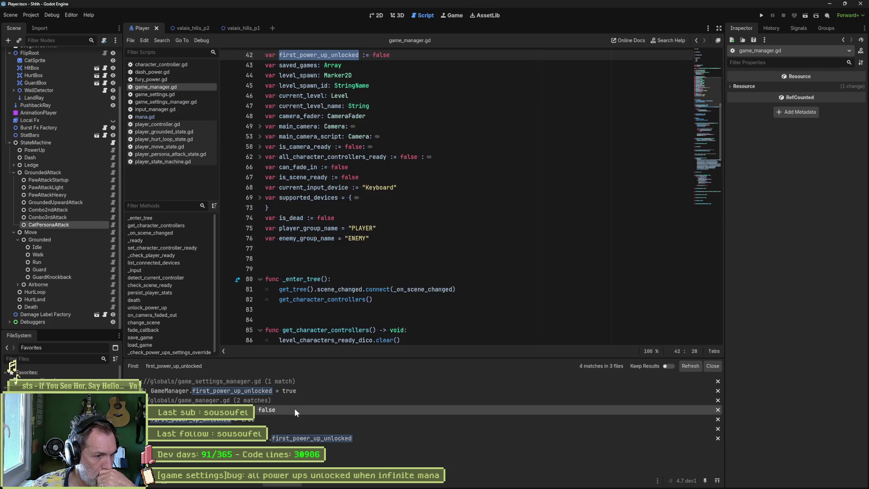
left_click(292, 390)
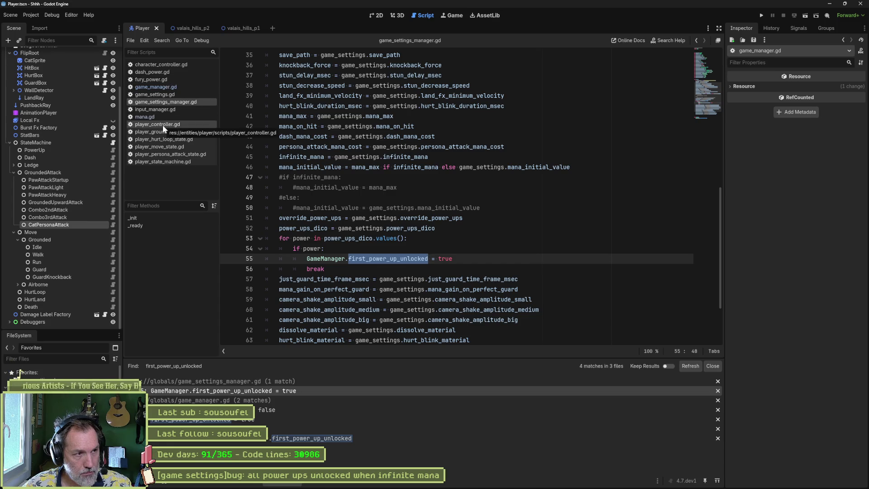
Search the project for persona_attack and browse the results to open player_grounded_state.gd.
left_click(164, 153)
key("ctrl+shift+f")
type("persona_attack")
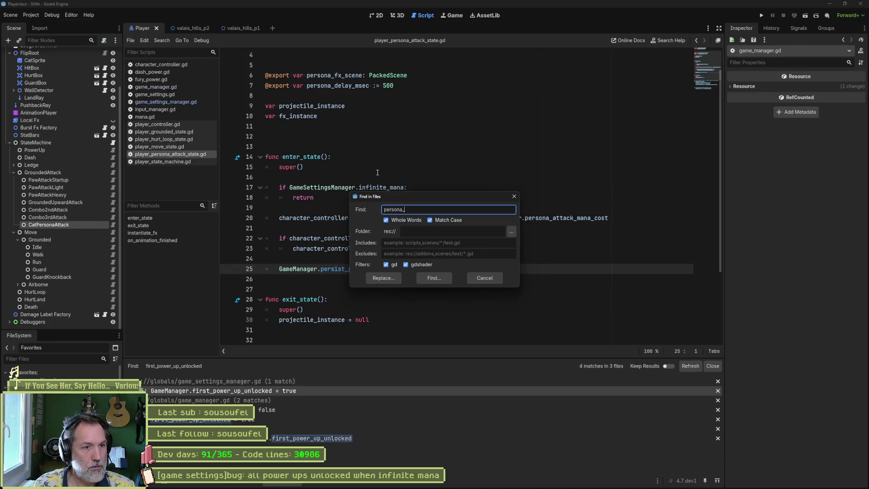
key("Return")
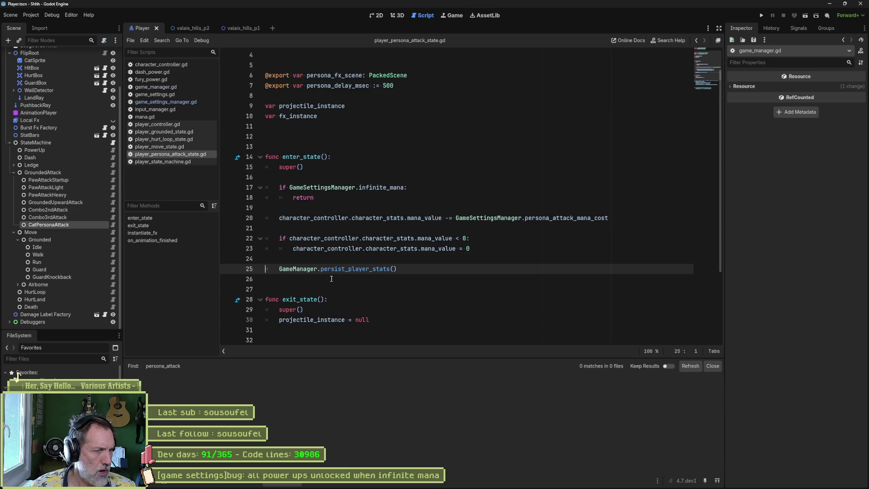
scroll(347, 203, "up", 1)
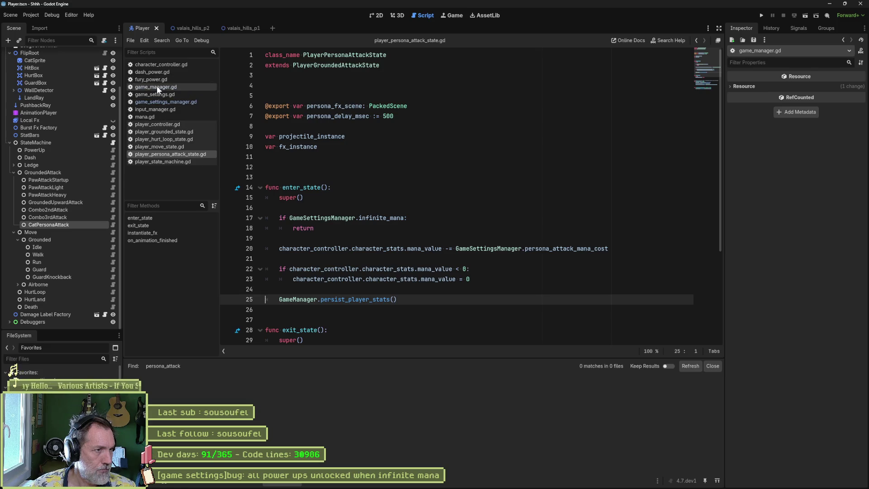
left_click(159, 124)
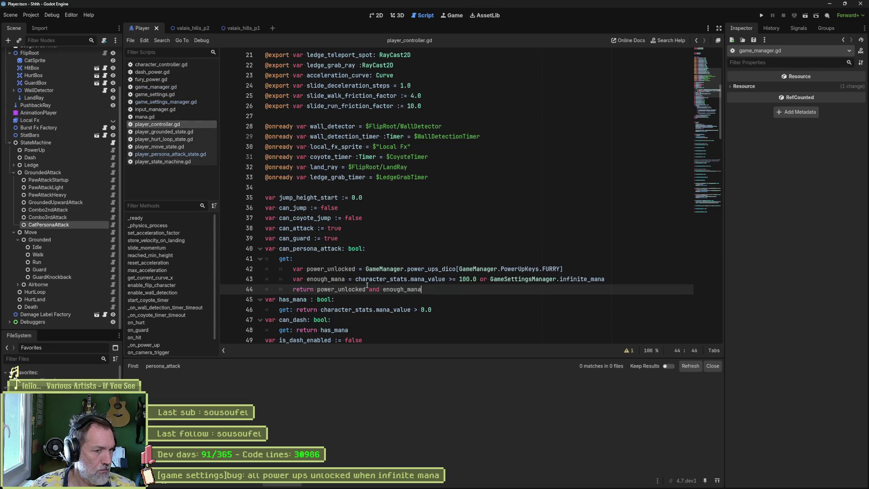
left_click(168, 148)
middle_click(167, 148)
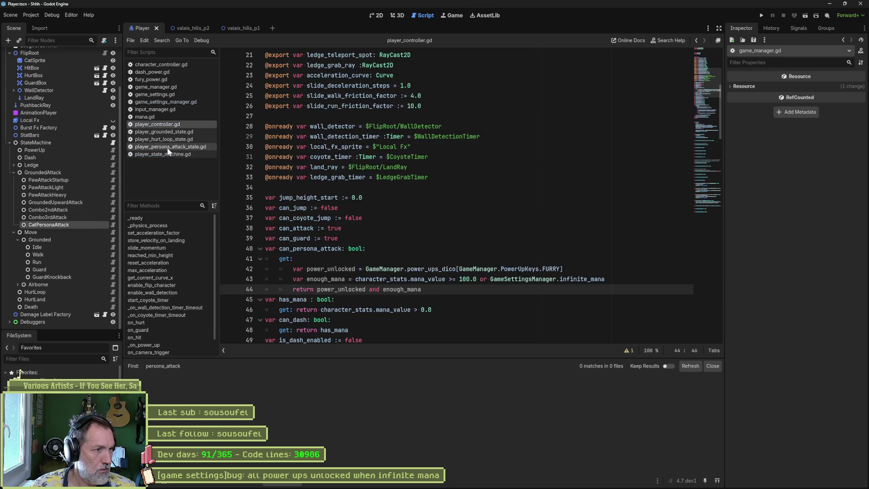
left_click(168, 132)
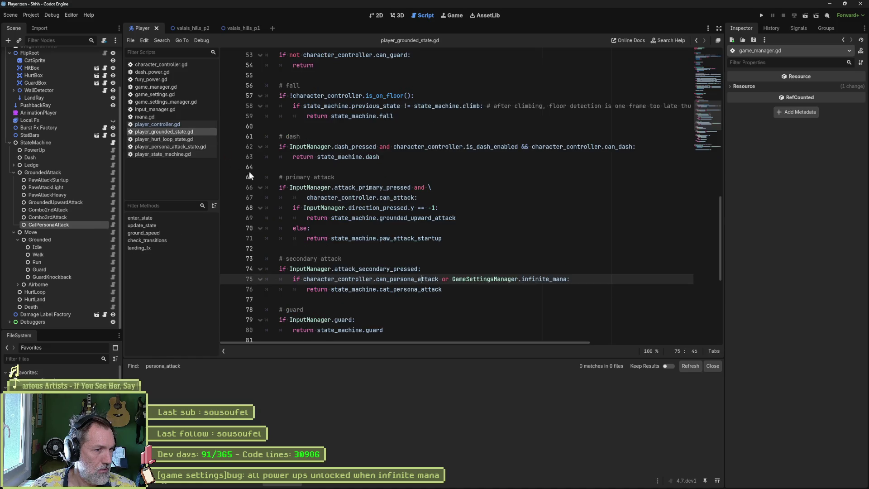
Delete ' or GameSettingsManager.infinite_mana' from line 75's condition and test-run valais_hills_p2.
double_click(417, 279)
key("ctrl+shift+f")
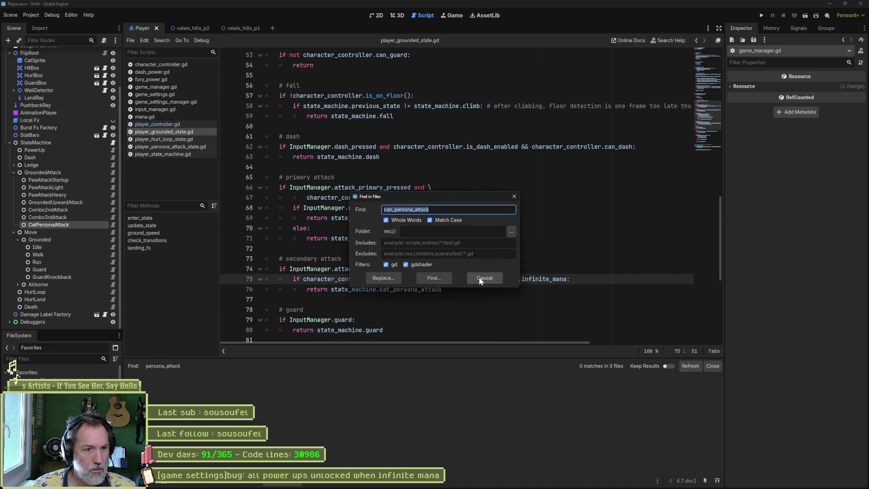
left_click(480, 278)
left_click(478, 280)
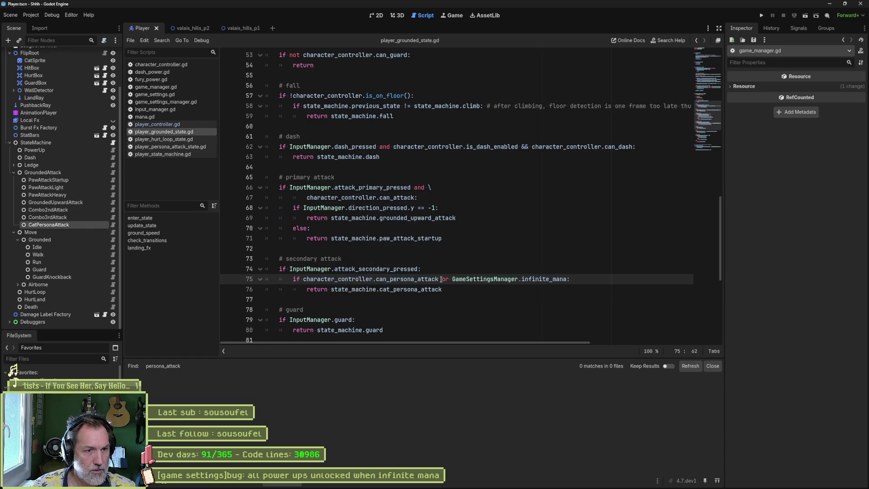
left_click_drag(440, 279, 570, 281)
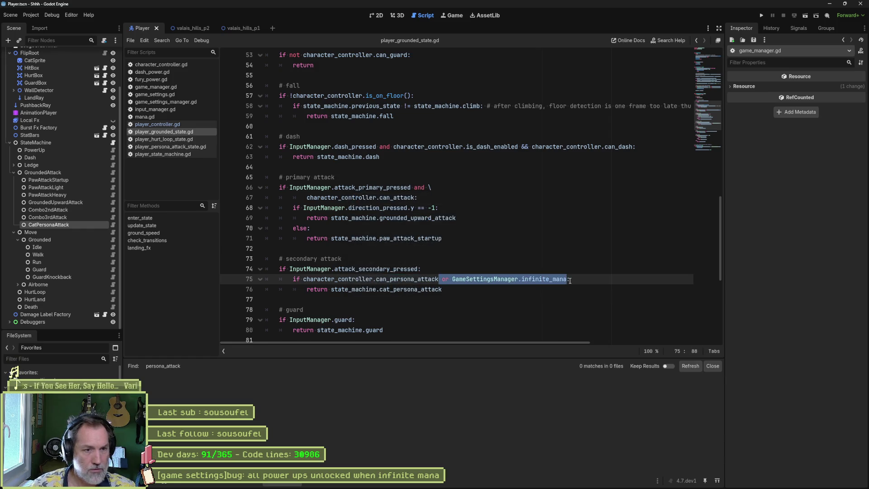
key("Delete")
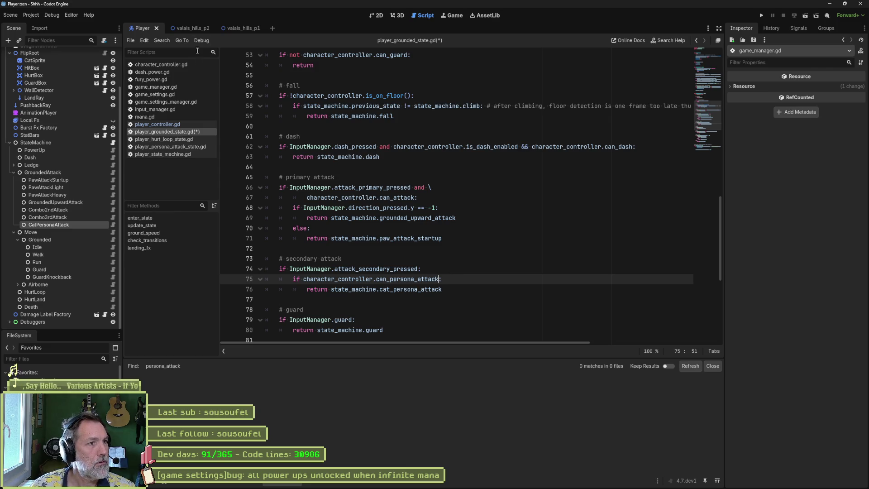
left_click(190, 28)
key("F6")
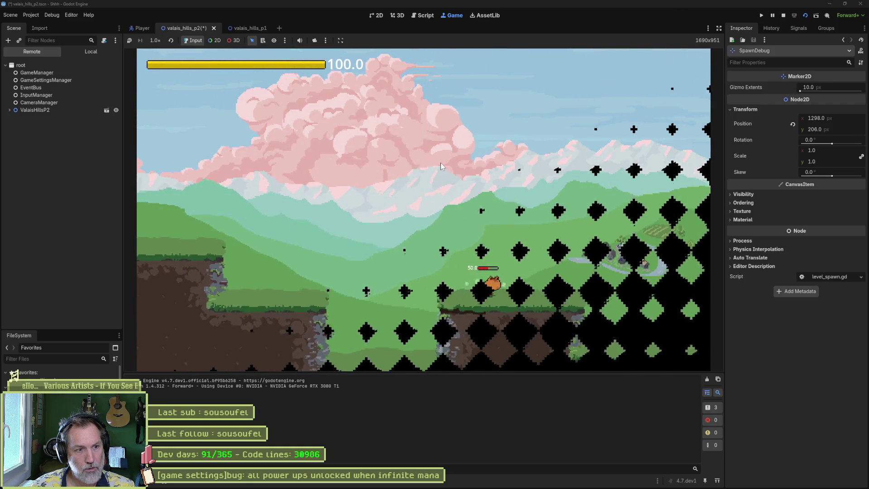
Stop the test run, enable the Furry power-up in game_settings.tres, and run the game again.
key("Right")
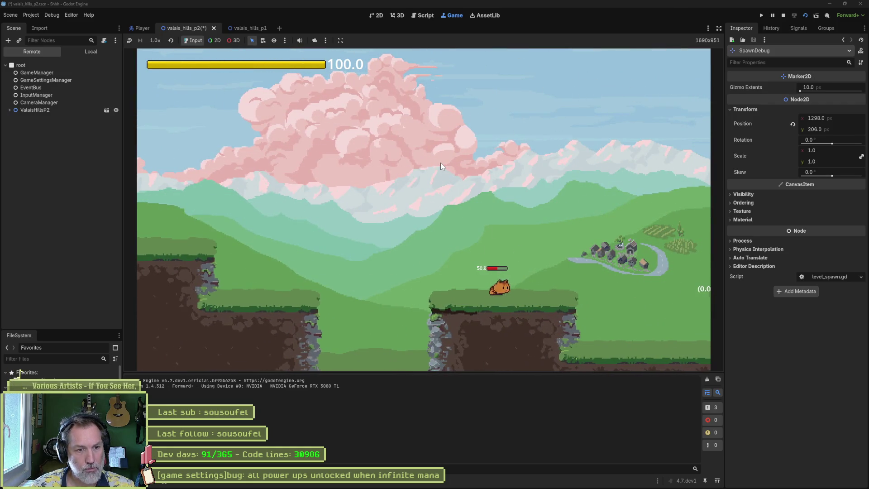
key("F8")
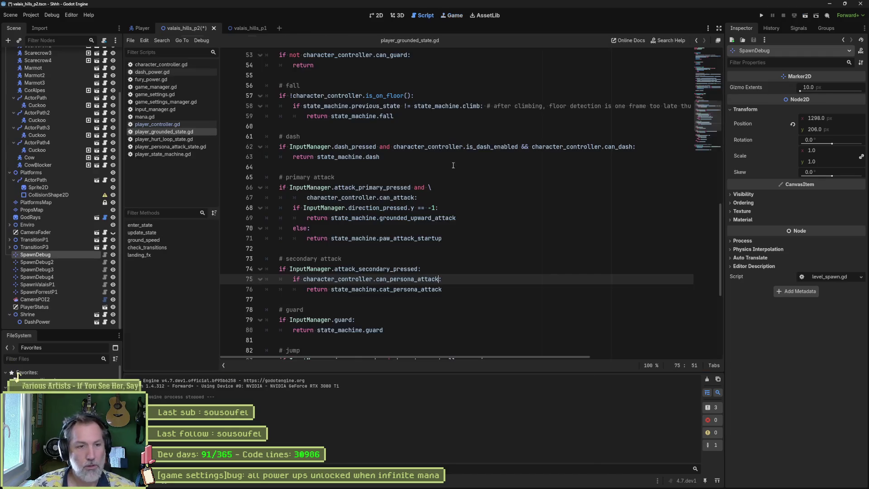
left_click(54, 381)
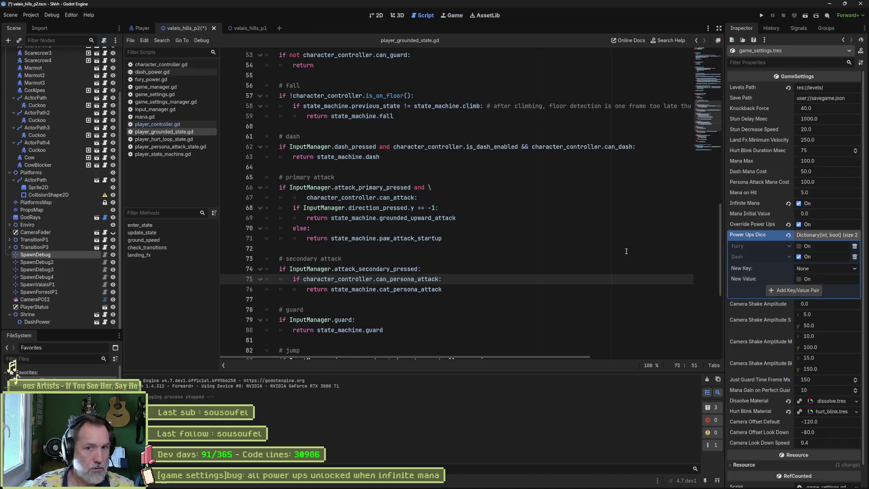
left_click(799, 246)
key("F5")
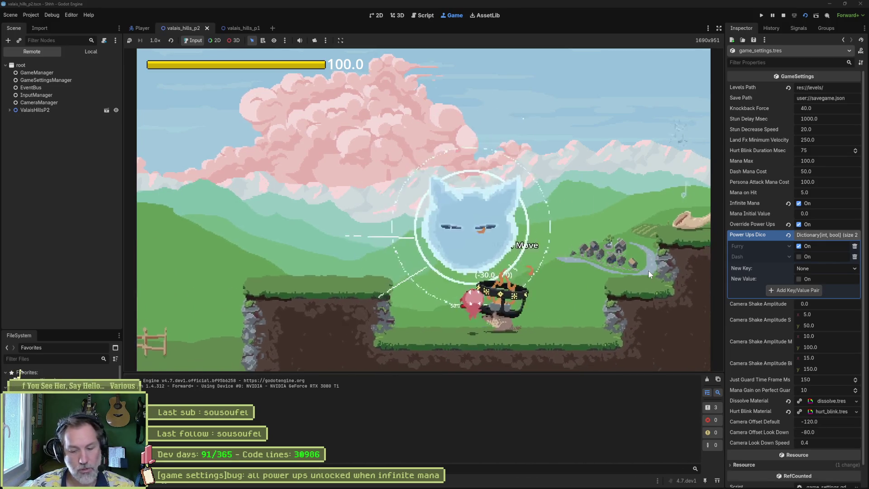
key("F8")
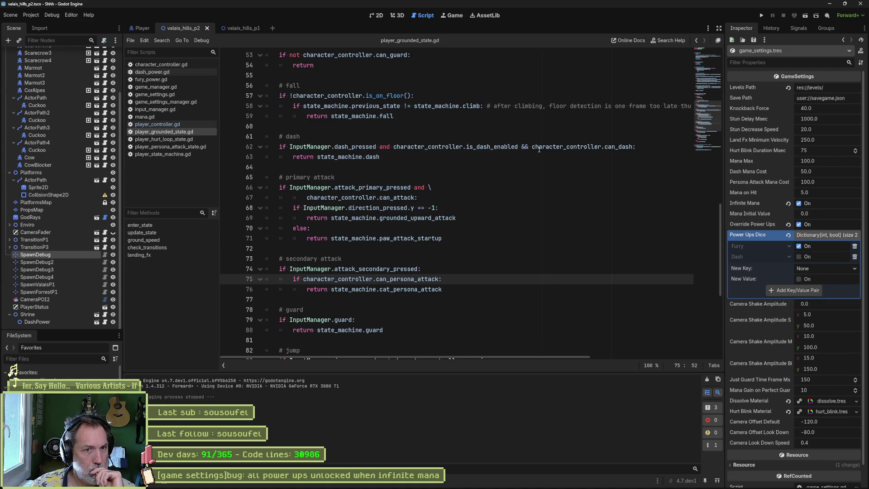
Look over the can_dash condition on line 62 and has_mana's getter in player_controller.gd.
left_click(567, 146)
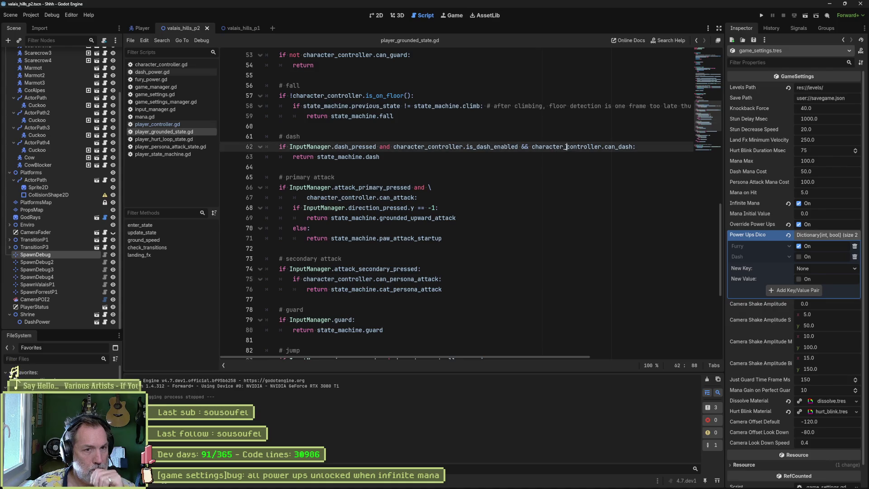
double_click(623, 147)
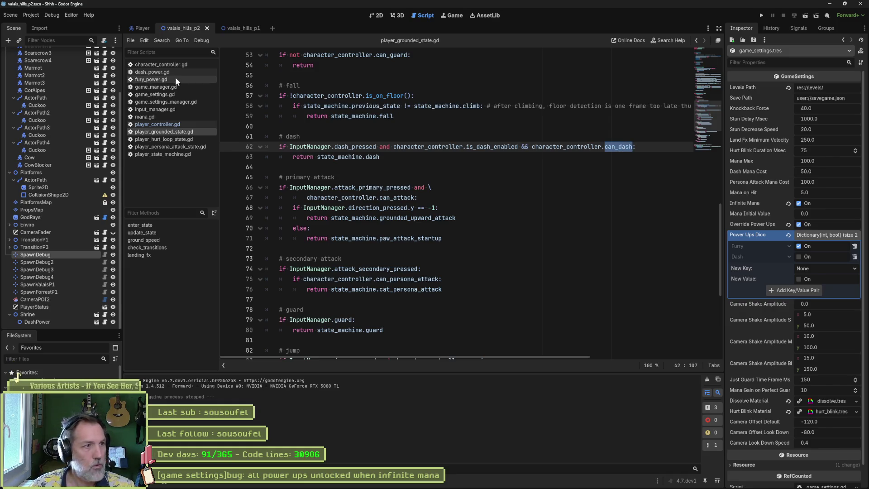
left_click(167, 124)
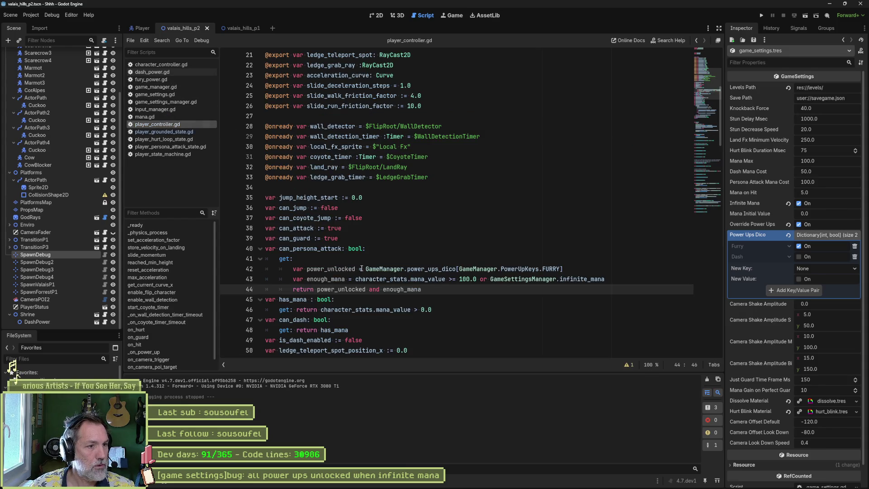
left_click_drag(296, 332, 364, 330)
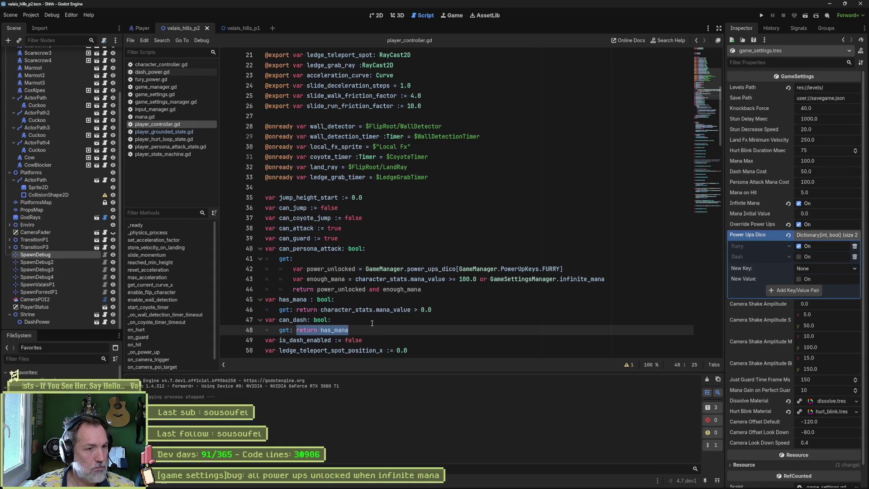
scroll(362, 320, "down", 1)
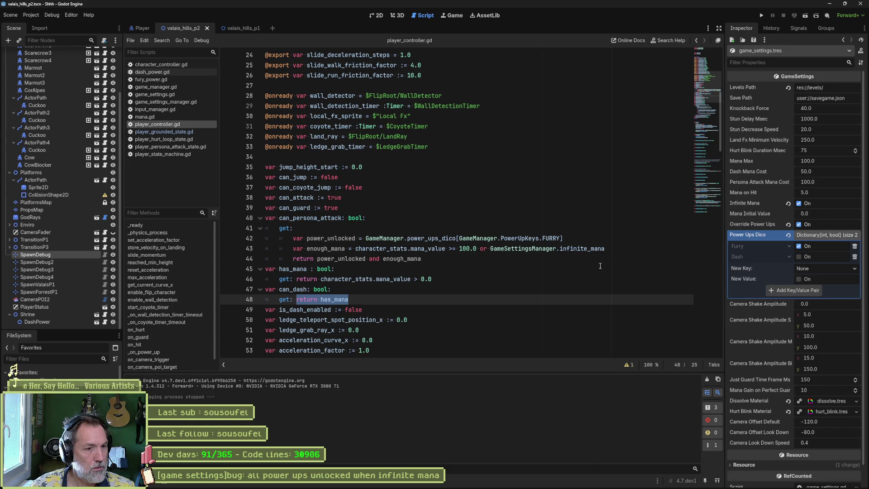
Copy the can_persona_attack get-block and paste it into the has_mana declaration.
left_click_drag(605, 250, 603, 228)
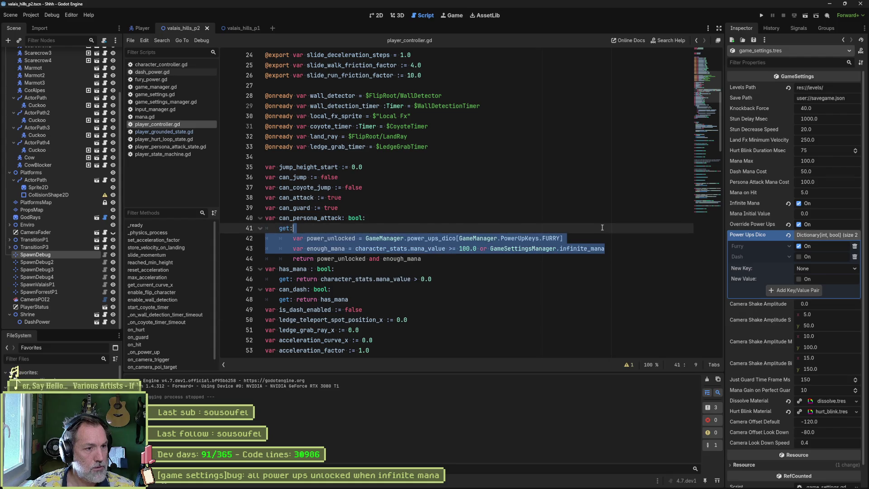
left_click_drag(439, 279, 441, 271)
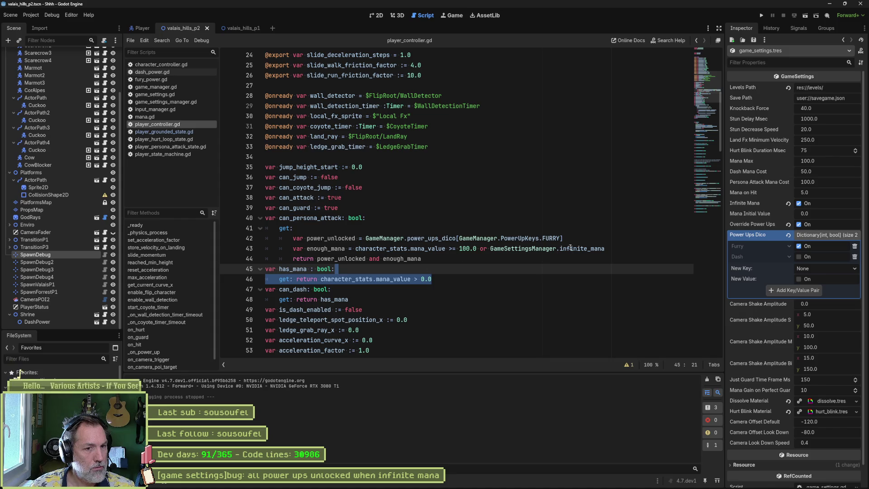
left_click_drag(499, 262, 460, 222)
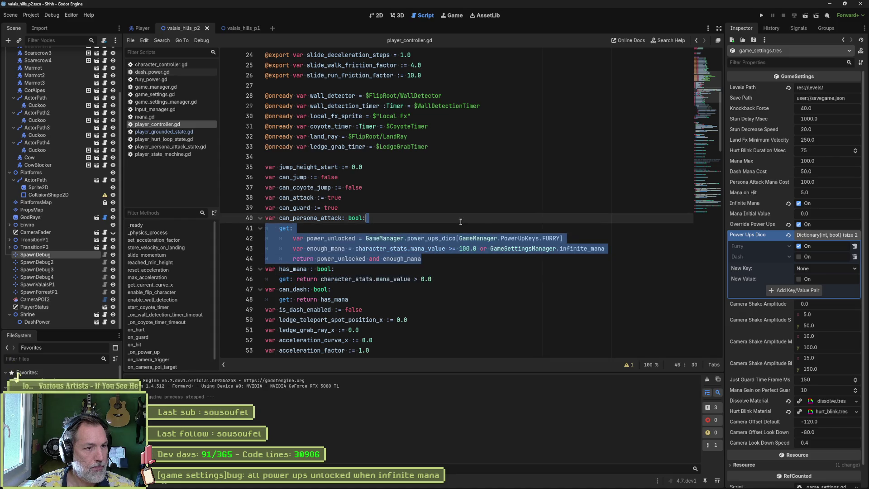
key("ctrl+c")
left_click(430, 269)
key("ctrl+v")
Comment out has_mana's old getter line.
scroll(425, 274, "down", 1)
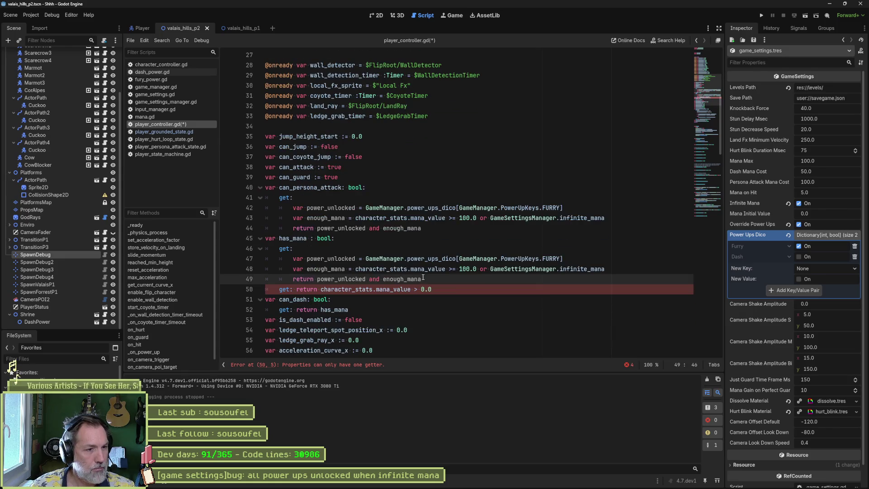
left_click(279, 290)
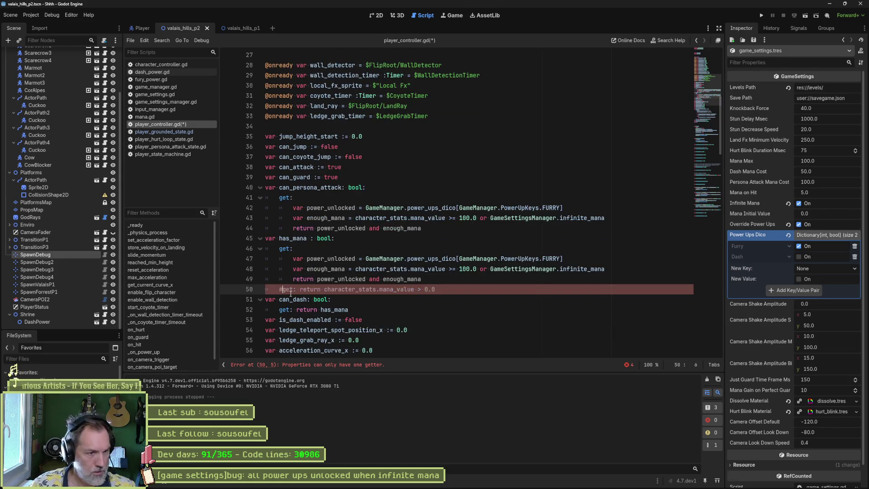
key("ctrl+k")
double_click(386, 289)
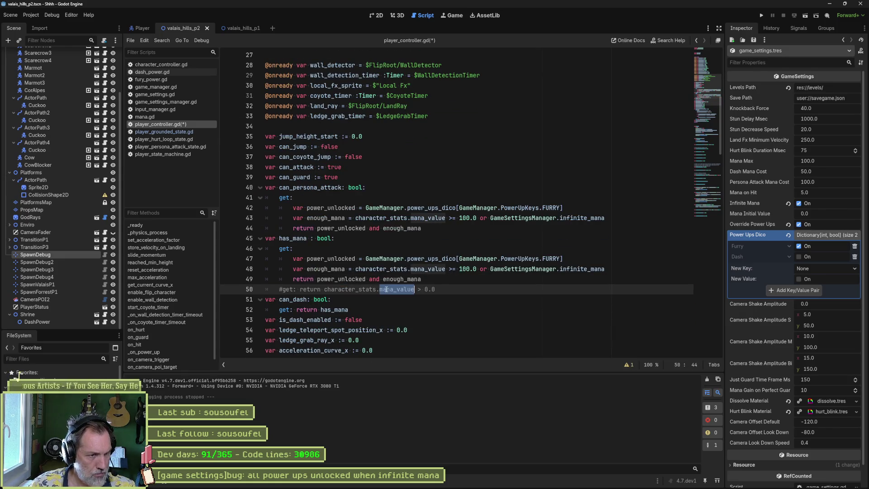
Change FURRY to DASH in the copied getter, save the script, and run the game.
left_click(429, 269)
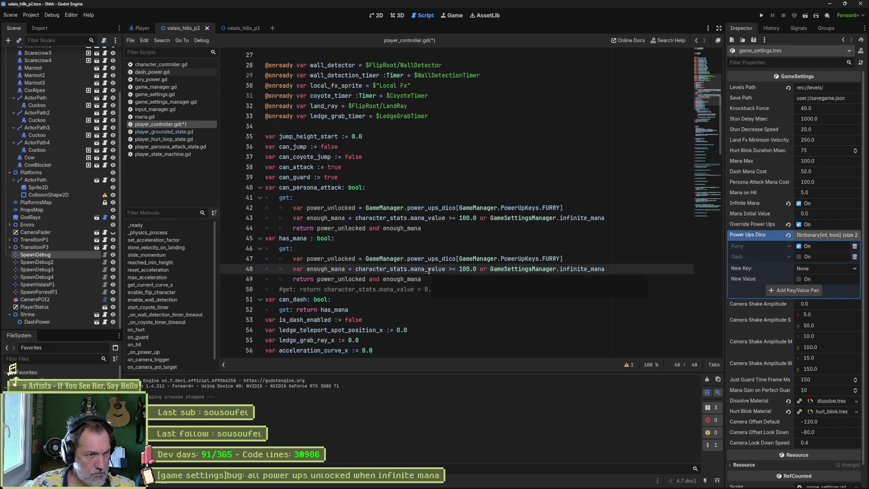
double_click(545, 258)
type("DAS")
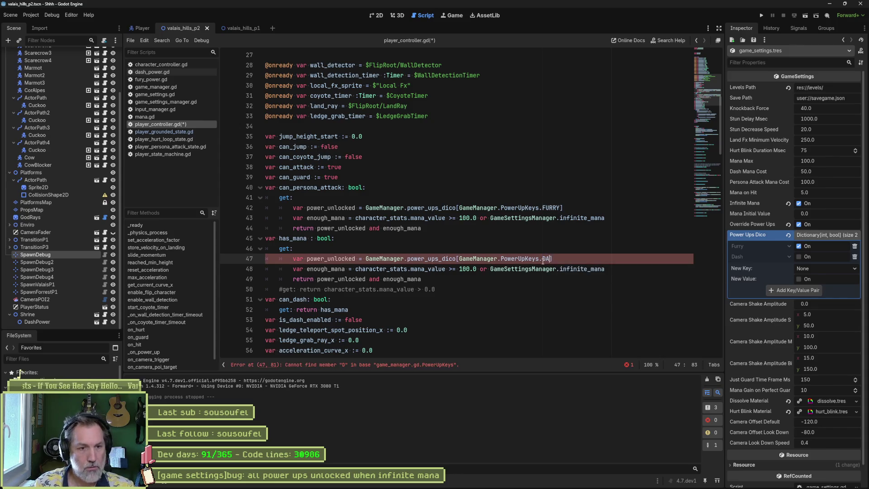
key("Return")
key("ctrl+s")
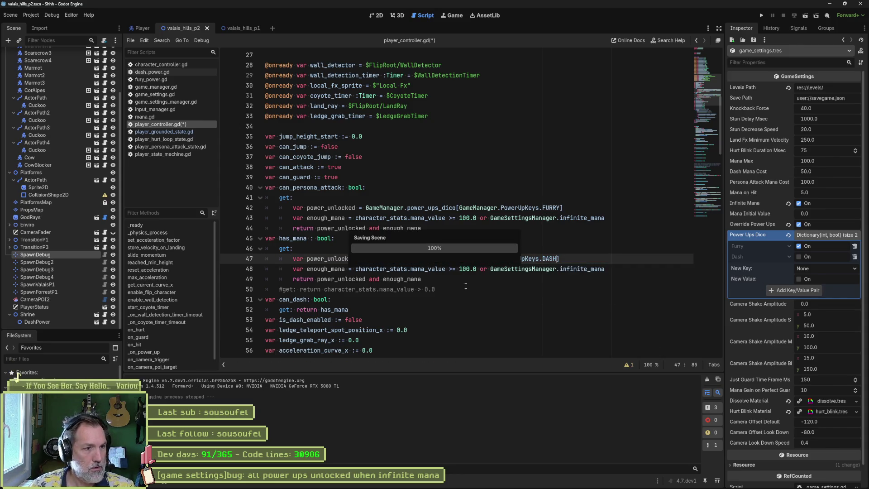
key("F5")
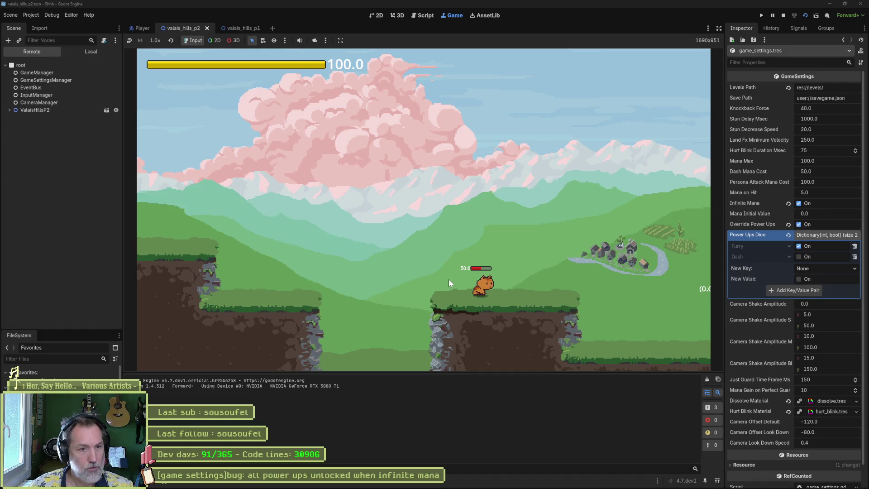
Try the Furry power-up, then rerun the game with only Dash enabled.
key("f")
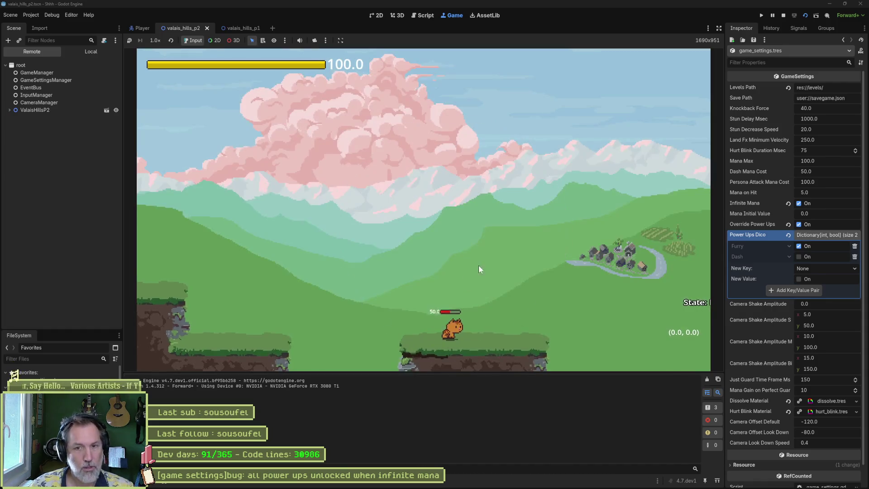
key("F8")
left_click(808, 246)
left_click(808, 257)
key("F5")
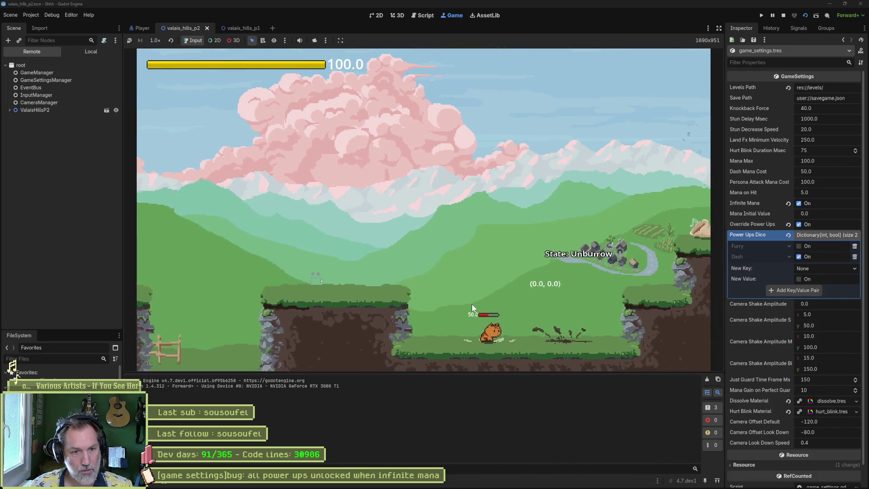
Test moving and jumping, then rerun the game with no power-ups enabled.
key("Left")
key("space")
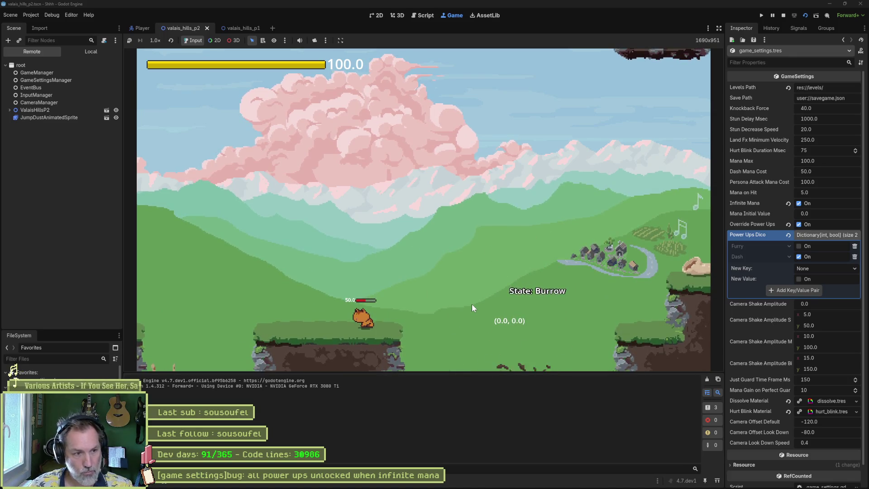
key("F8")
left_click(799, 257)
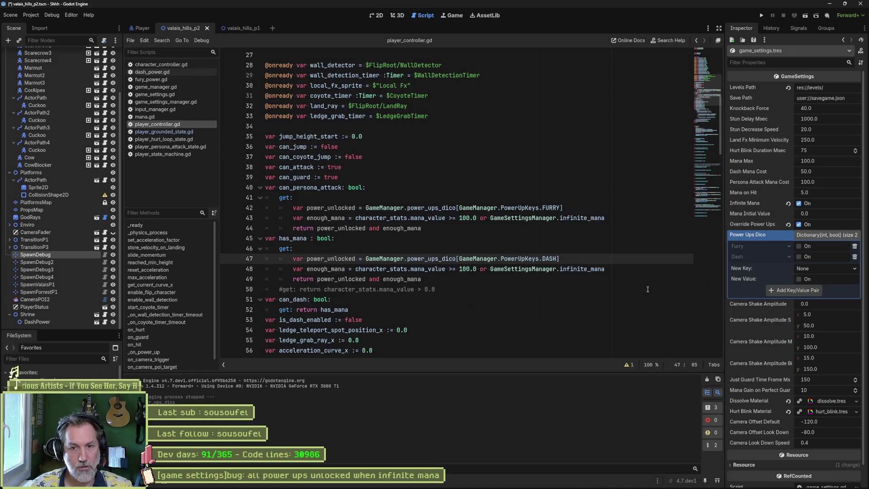
key("F5")
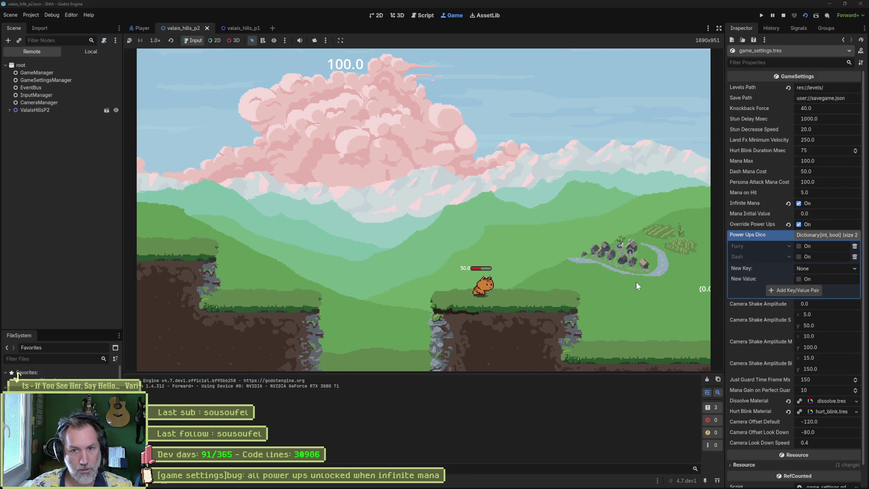
key("F8")
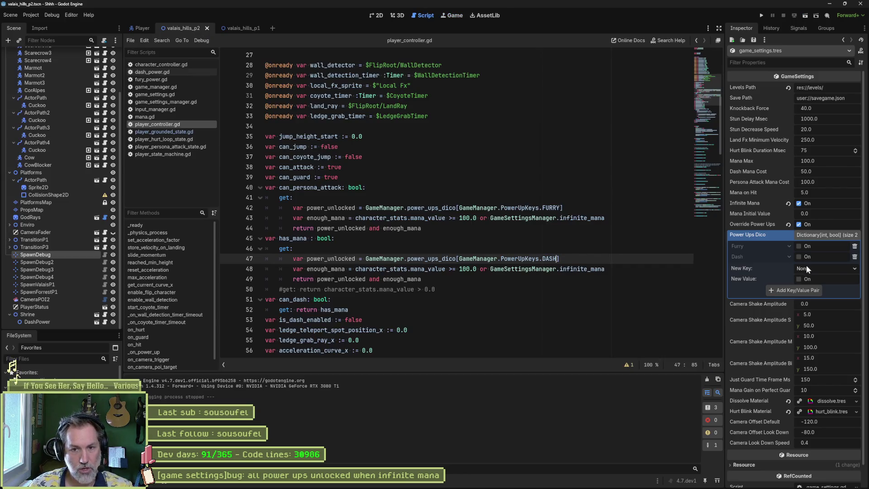
Rerun the game with both Furry and Dash enabled and test a dash to the right.
left_click(798, 246)
left_click(802, 255)
key("F6")
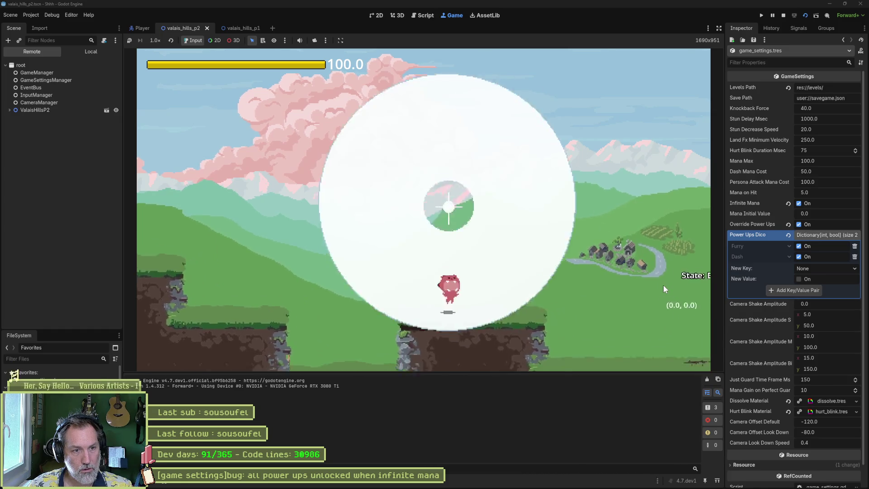
key("Right")
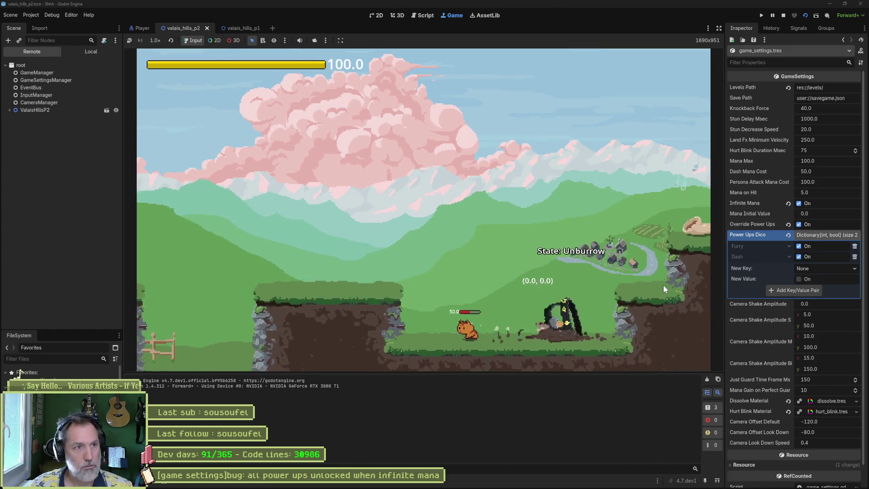
key("F8")
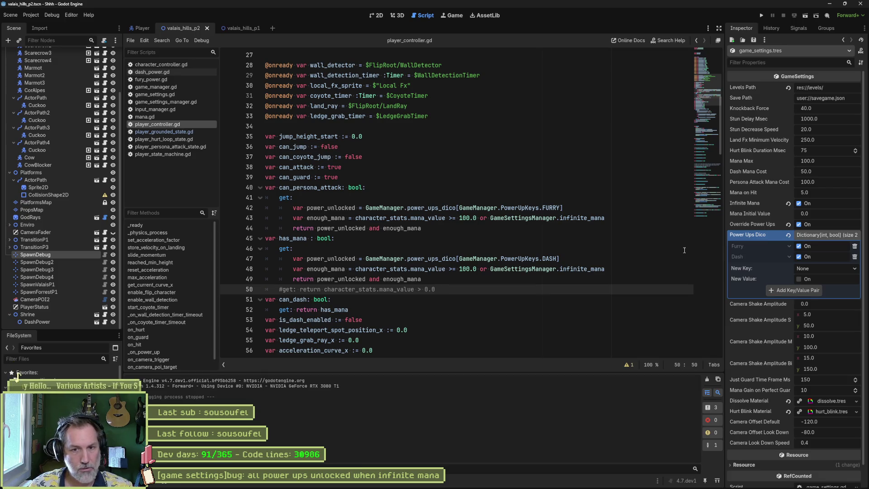
key("F5")
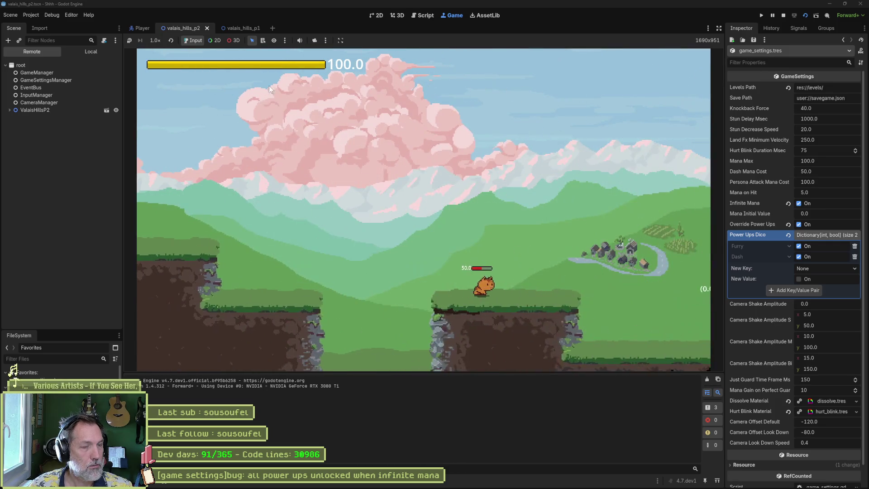
key("F8")
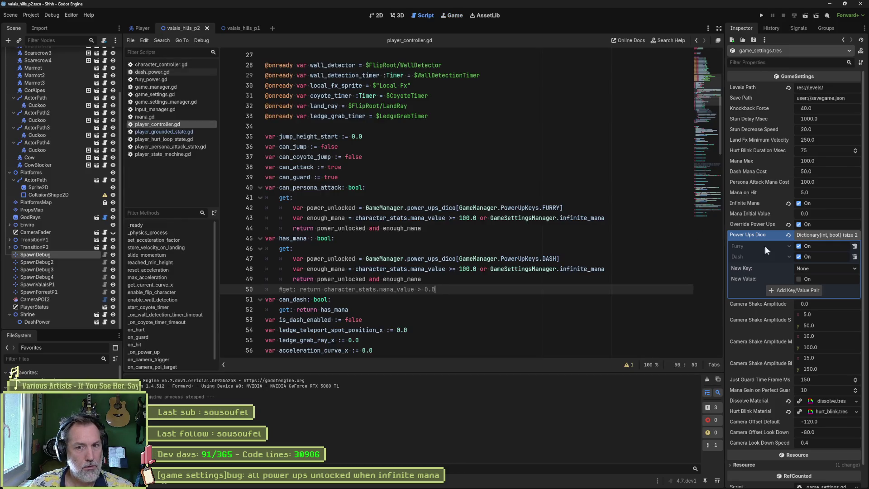
Turn Furry off and run one more test before stopping.
left_click(805, 247)
key("F5")
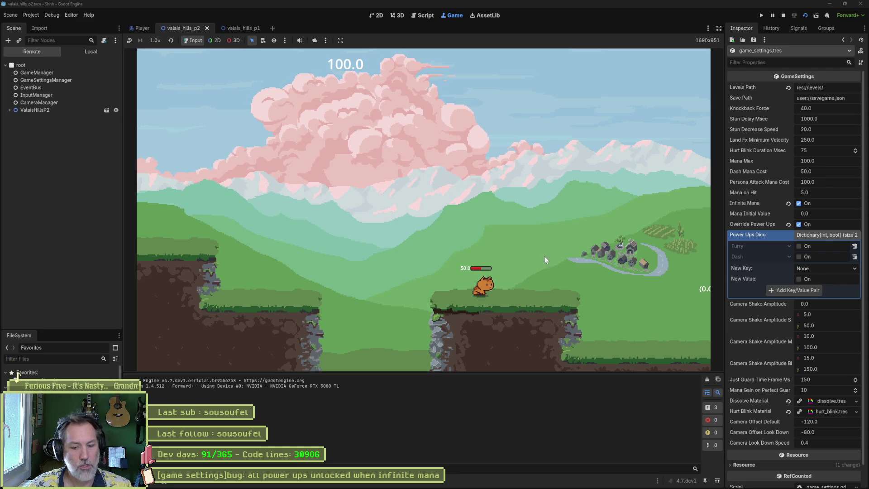
key("F8")
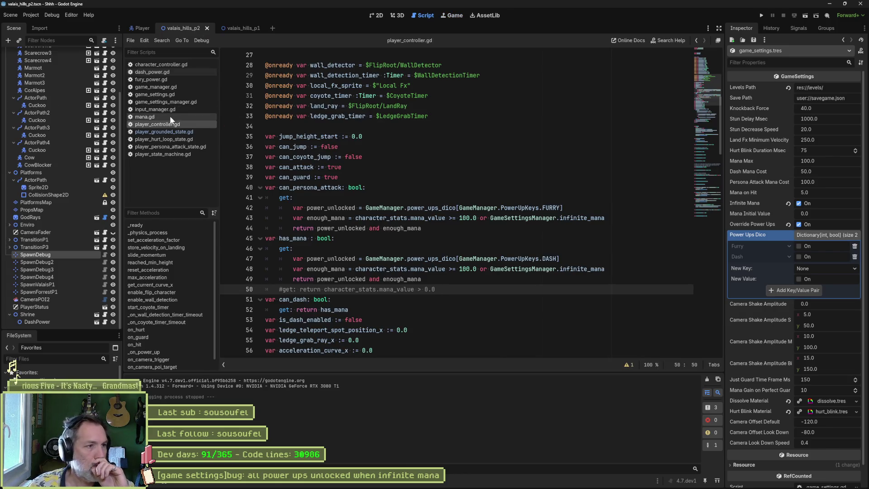
Append 'or GameSettingsManager.infinite_mana' to line 19 of mana.gd and run the game.
left_click(170, 117)
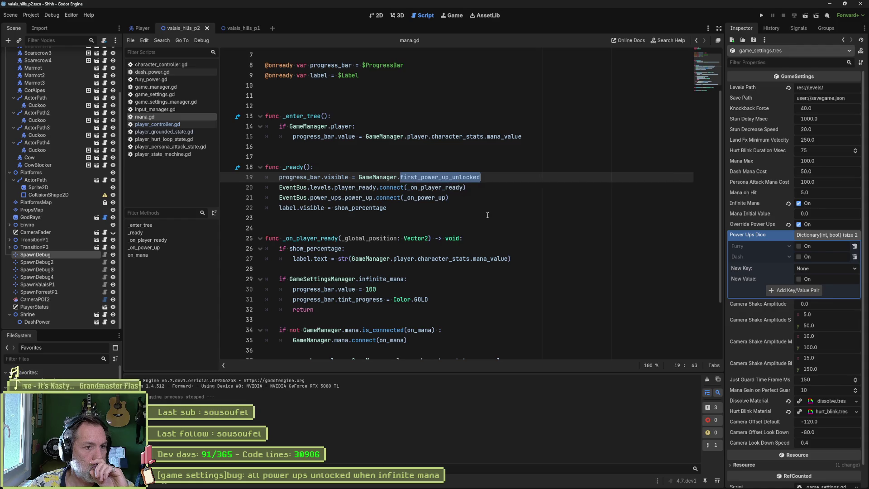
left_click(491, 180)
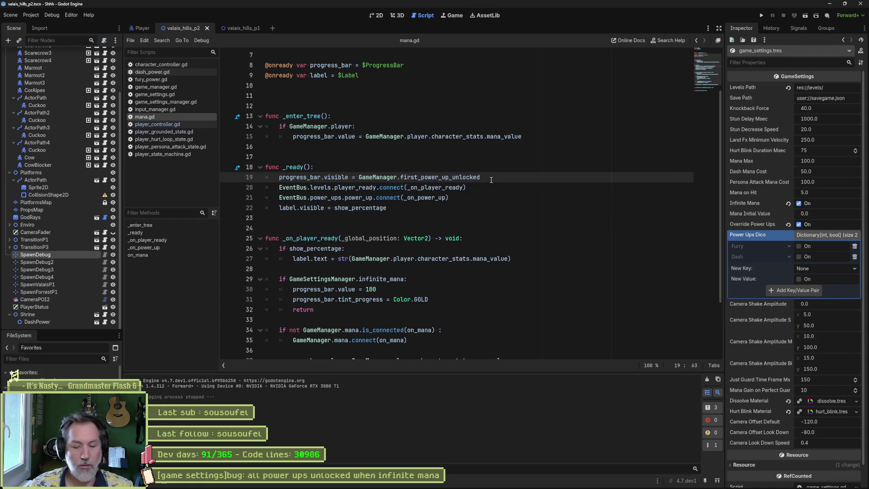
type("or Game")
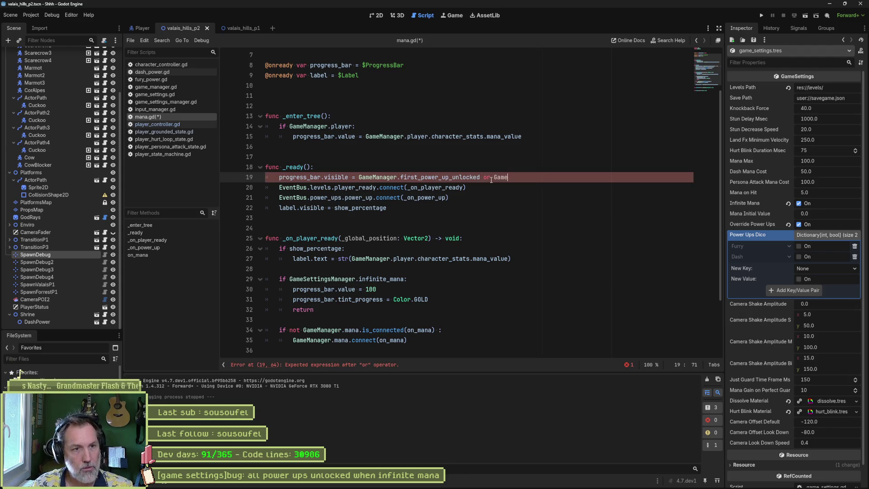
key("Down")
key("Down")
key("Return")
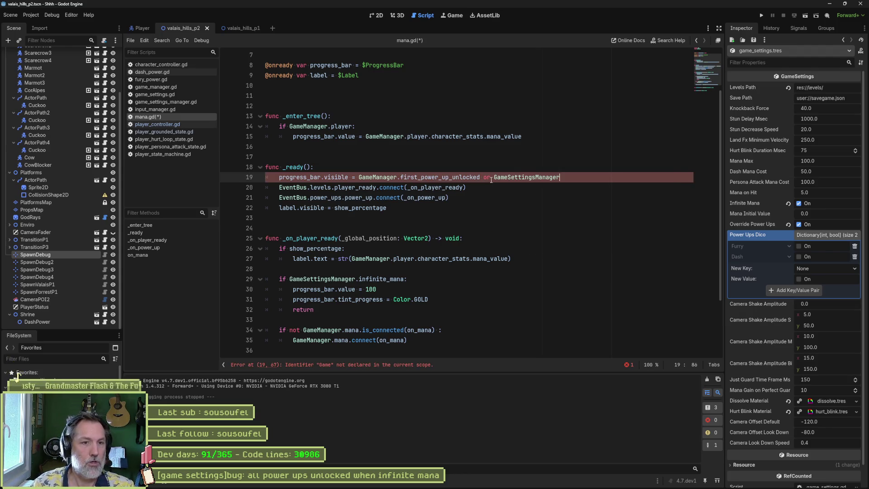
type(".infinite_mana")
key("Return")
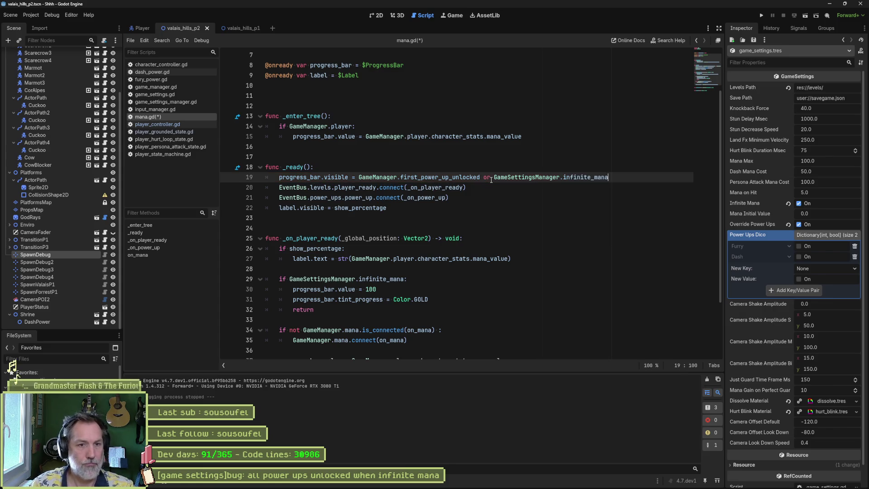
key("F6")
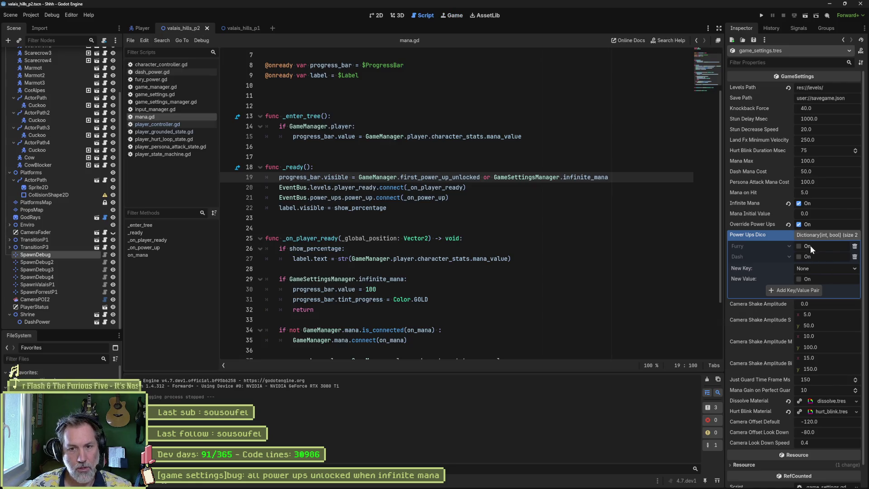
Turn off Override Power Ups and Infinite Mana, then test-run the game.
left_click(811, 245)
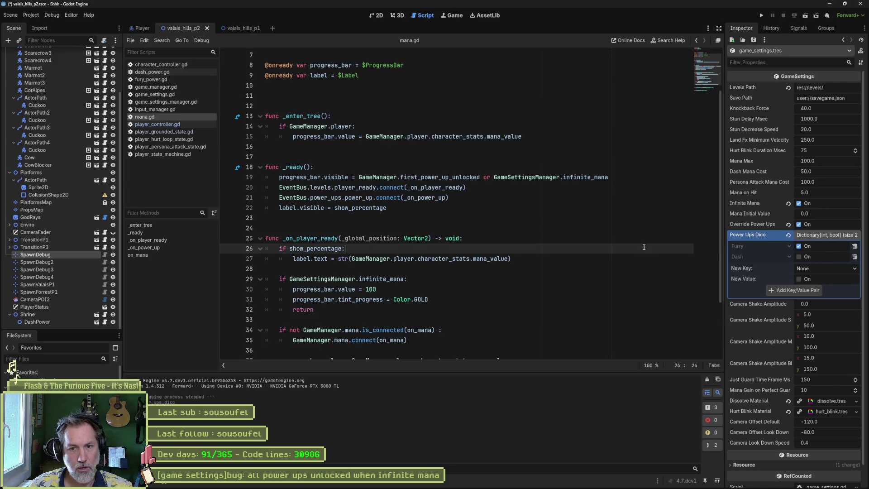
left_click(788, 224)
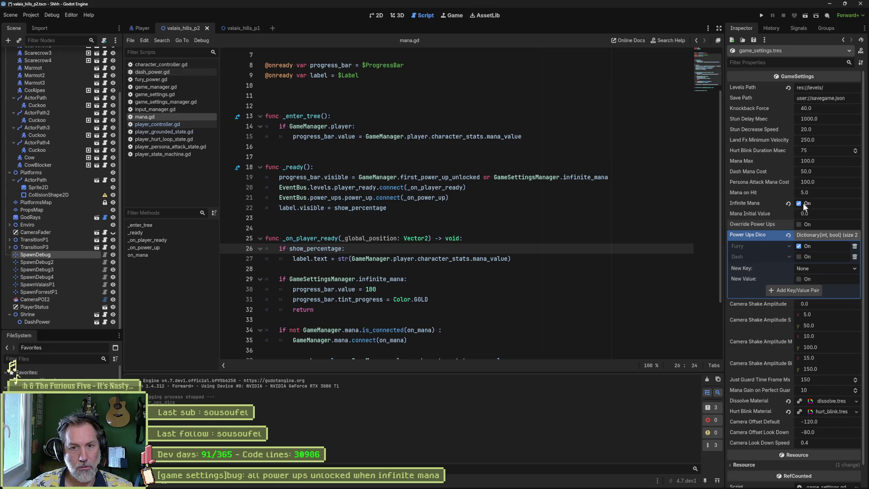
left_click(799, 203)
key("F5")
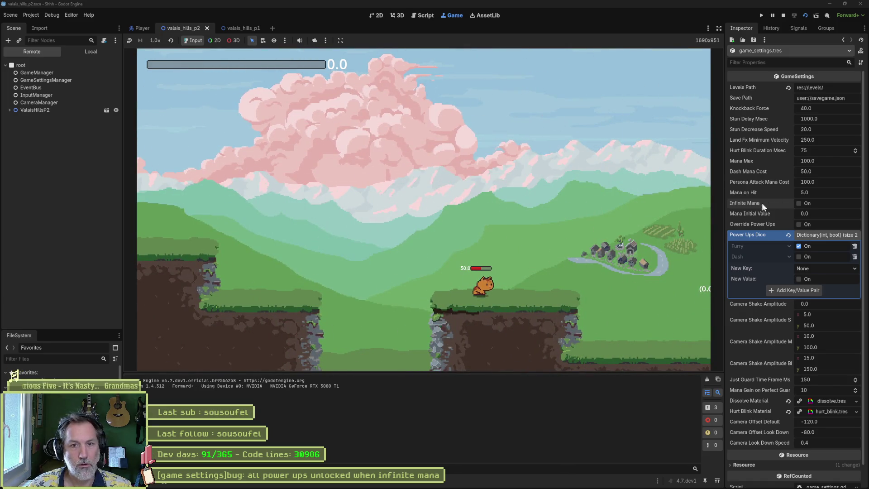
key("F8")
Test-run with Furry off, then switch Furry back on.
left_click(800, 246)
key("F5")
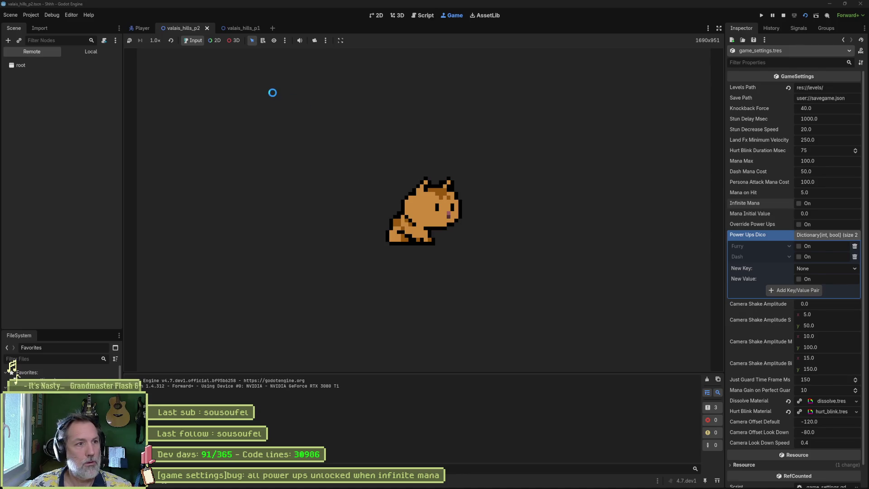
key("F8")
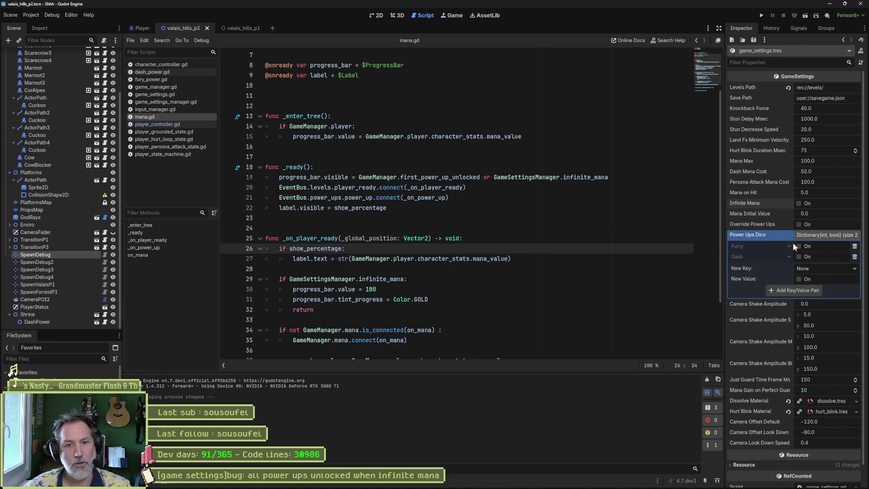
left_click(798, 246)
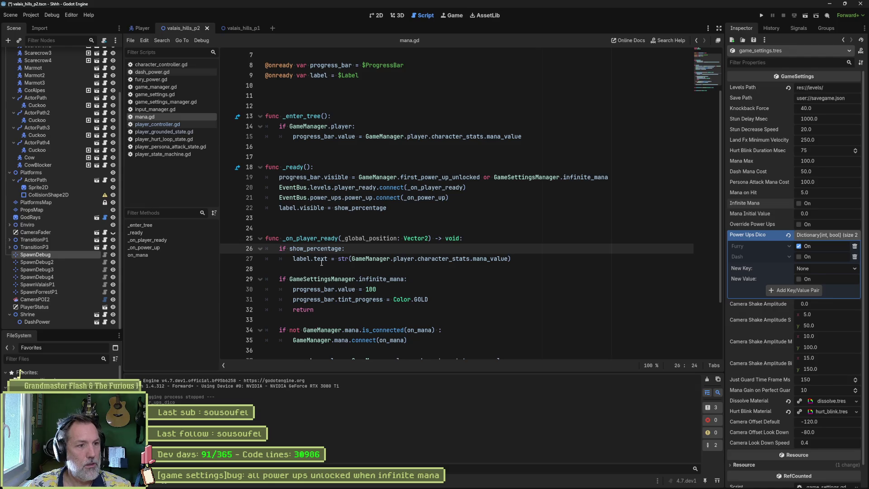
Review line 19's visibility condition in mana.gd, turn Furry off, and run another test.
double_click(348, 177)
scroll(410, 251, "down", 3)
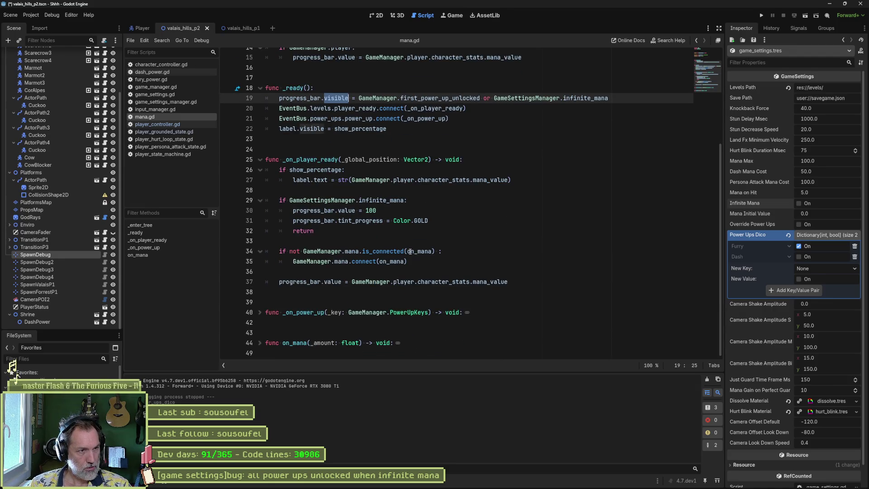
scroll(410, 251, "up", 2)
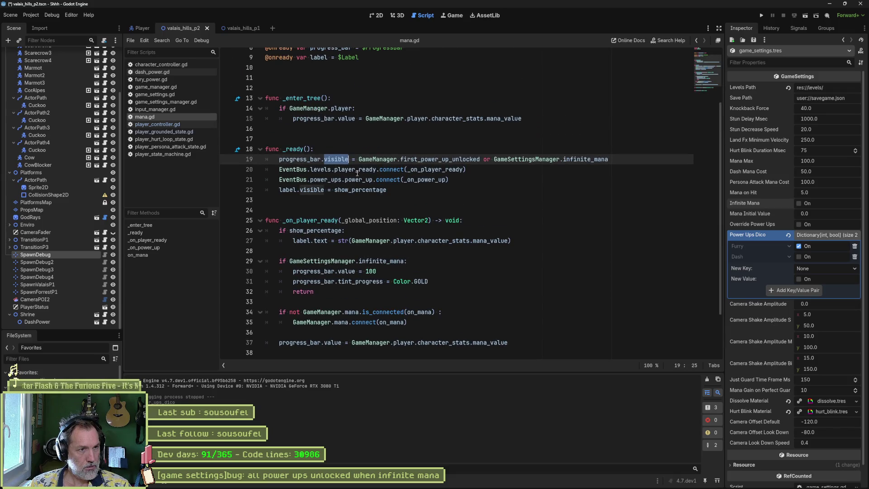
double_click(454, 159)
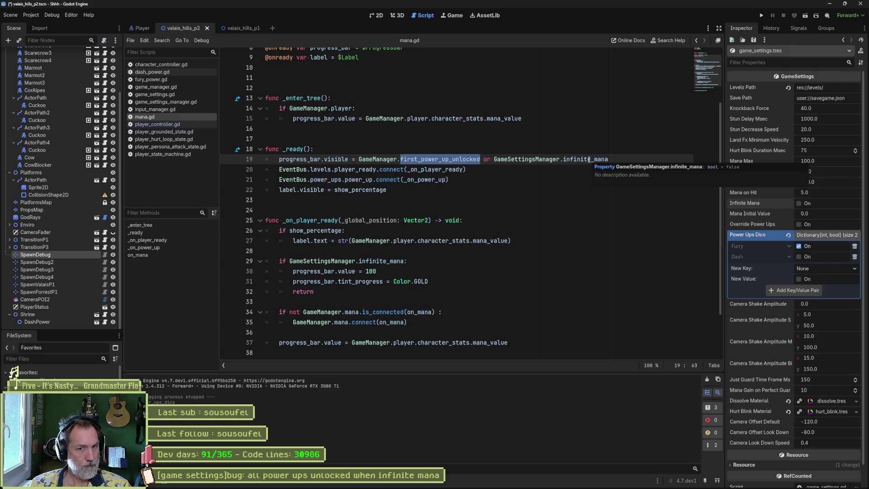
left_click(799, 245)
left_click(648, 238)
key("ctrl+s")
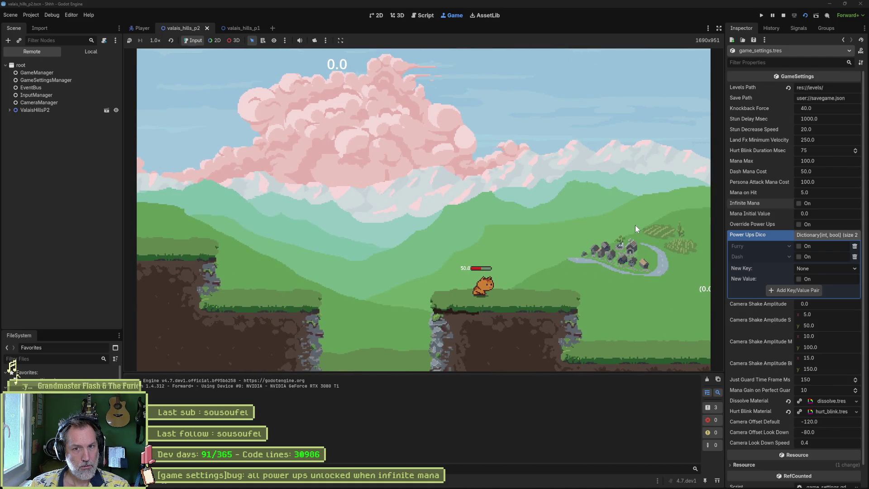
key("F8")
Re-enable the Furry power-up and test-run the game.
left_click(799, 246)
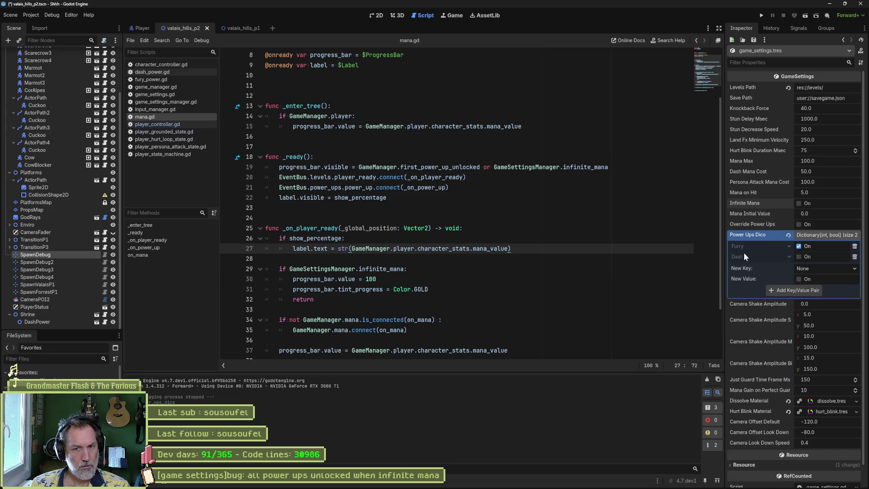
key("F6")
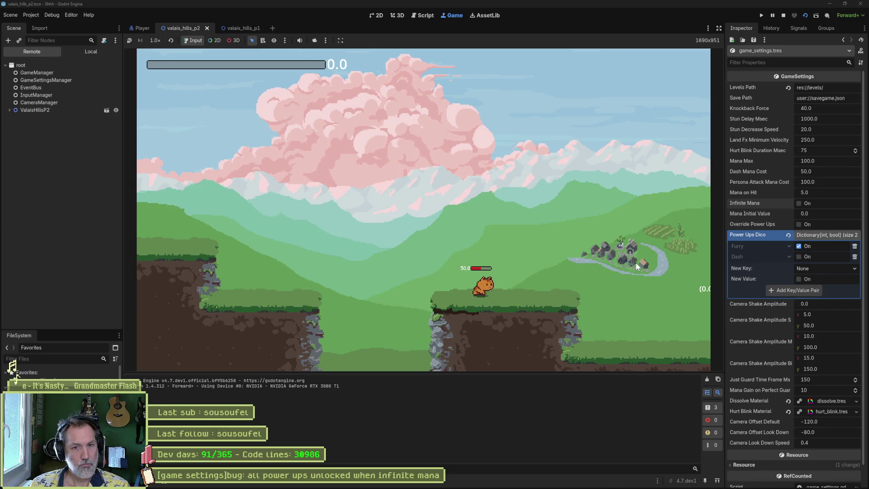
key("F8")
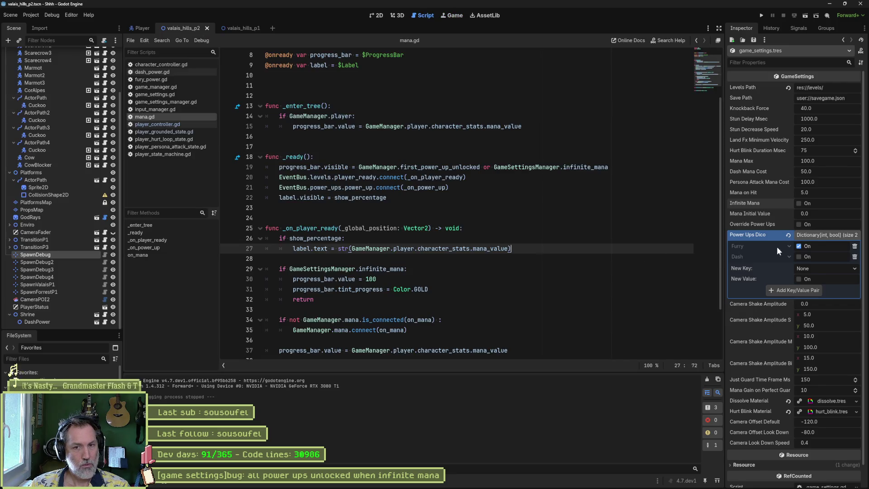
Test with Override Power Ups on, turn it back off, and save the scene.
left_click(799, 224)
key("F6")
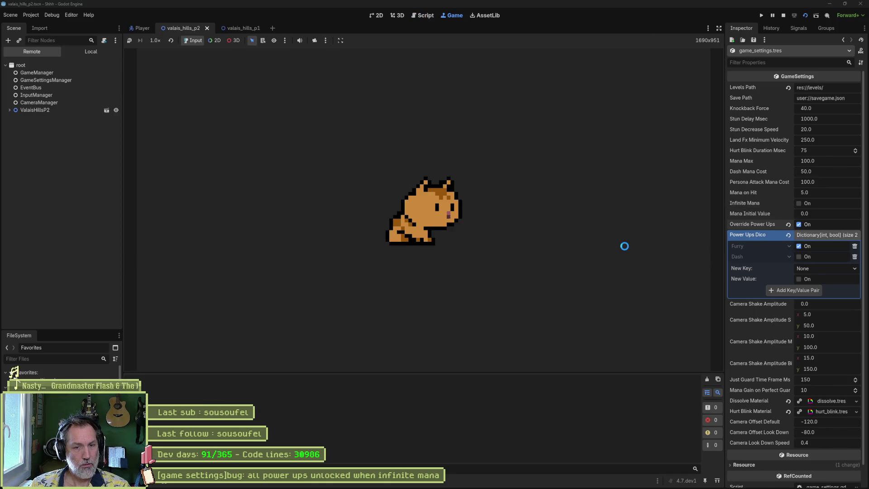
key("F8")
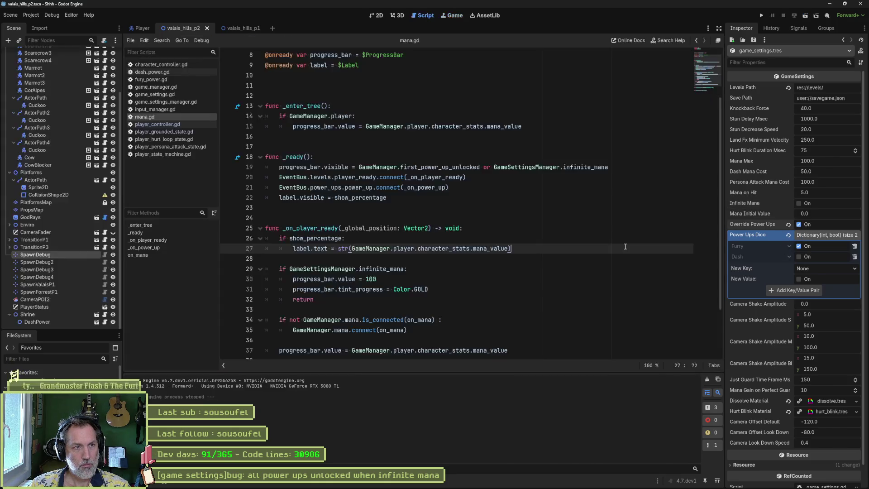
left_click(799, 224)
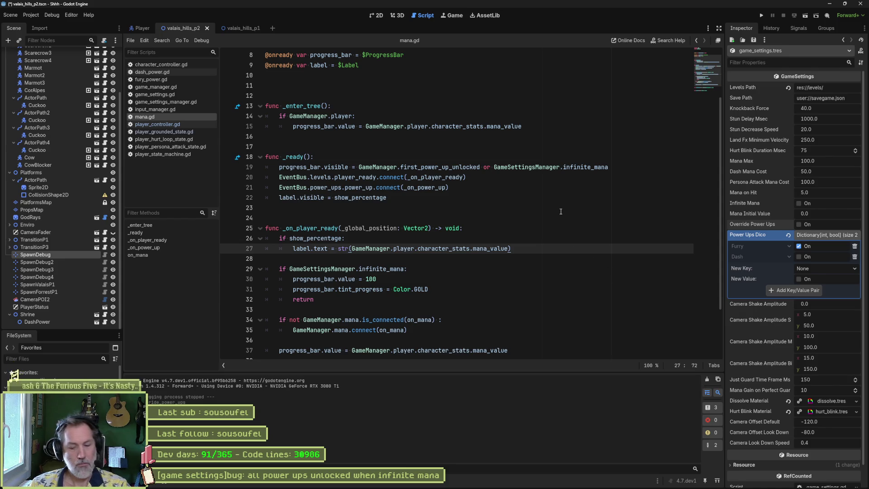
key("ctrl+s")
left_click(519, 178)
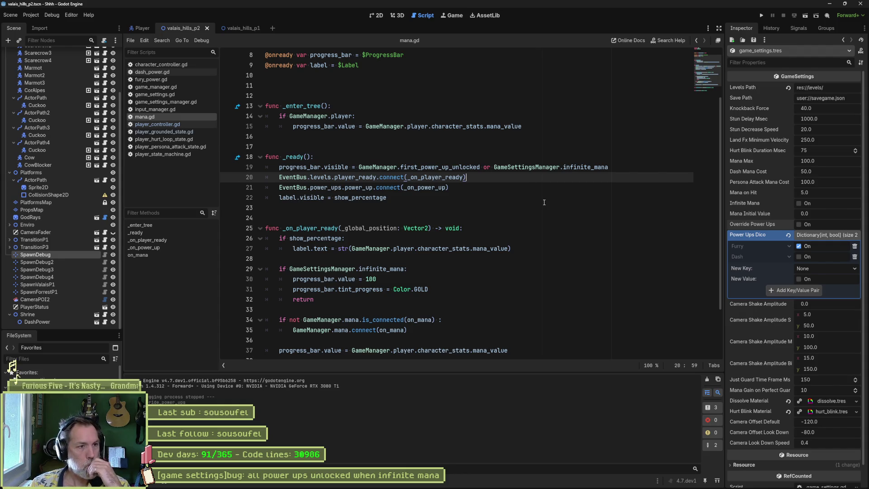
double_click(462, 167)
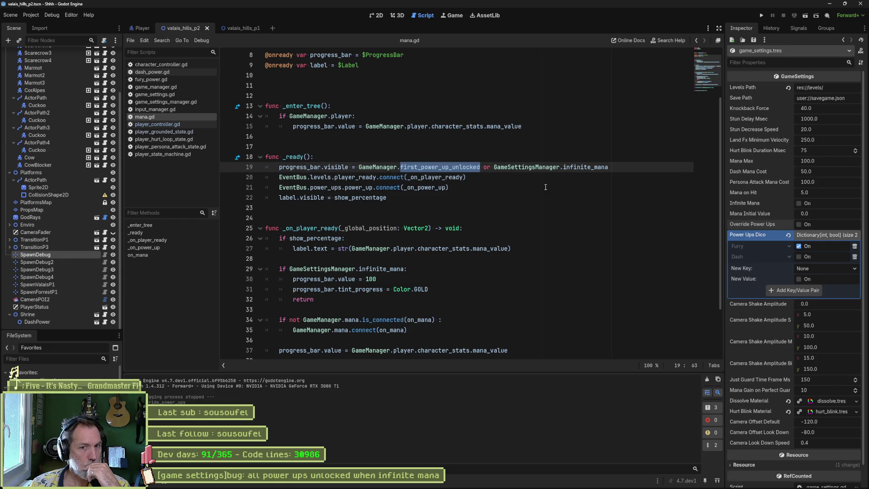
Search the project for first_power_up_unlocked and open its match in game_settings_manager.gd.
left_click(464, 167, "ctrl")
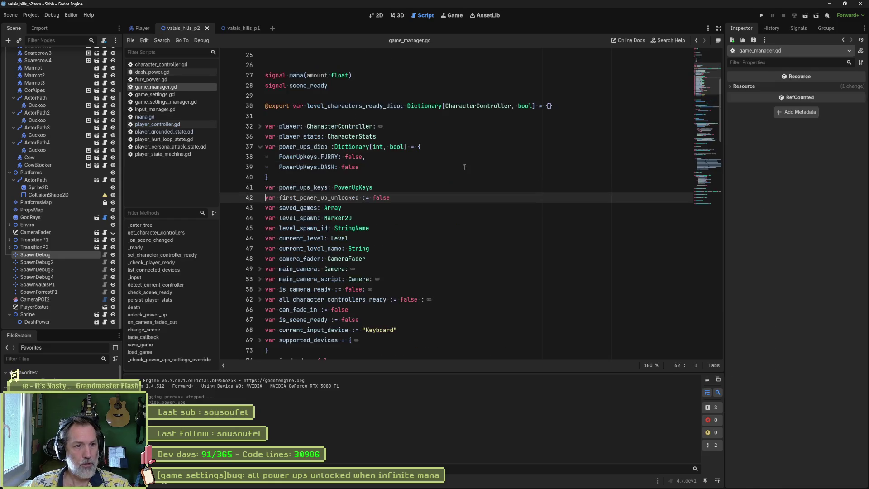
double_click(346, 197)
key("ctrl+shift+f")
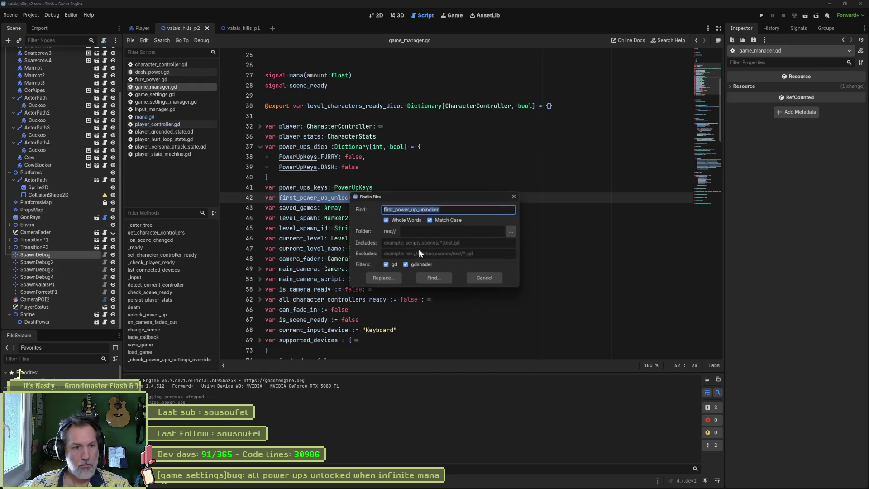
key("Return")
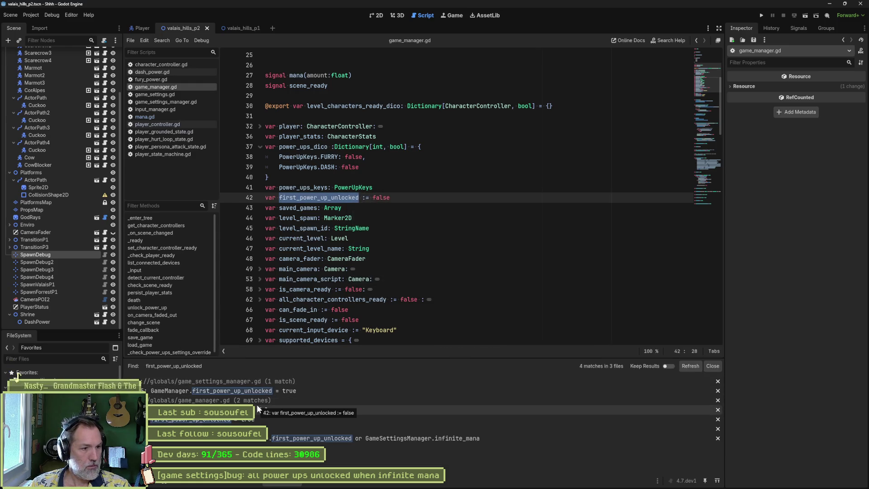
left_click(252, 420)
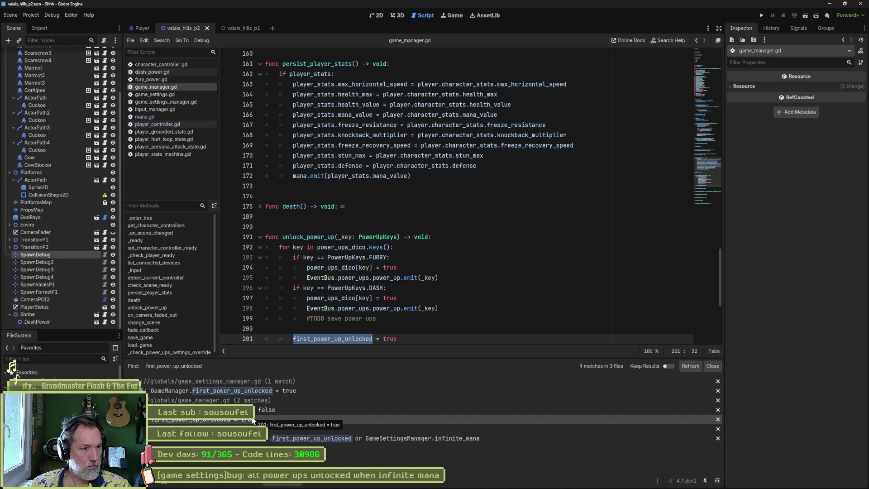
left_click(265, 400)
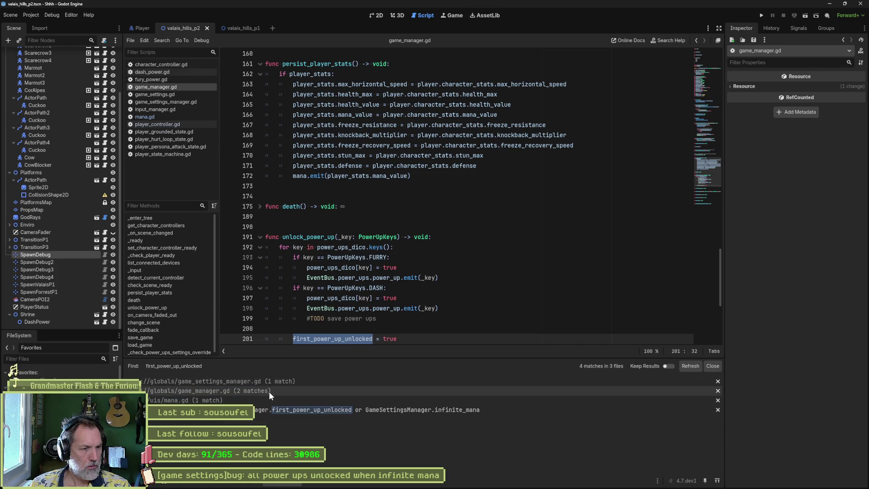
left_click(275, 390)
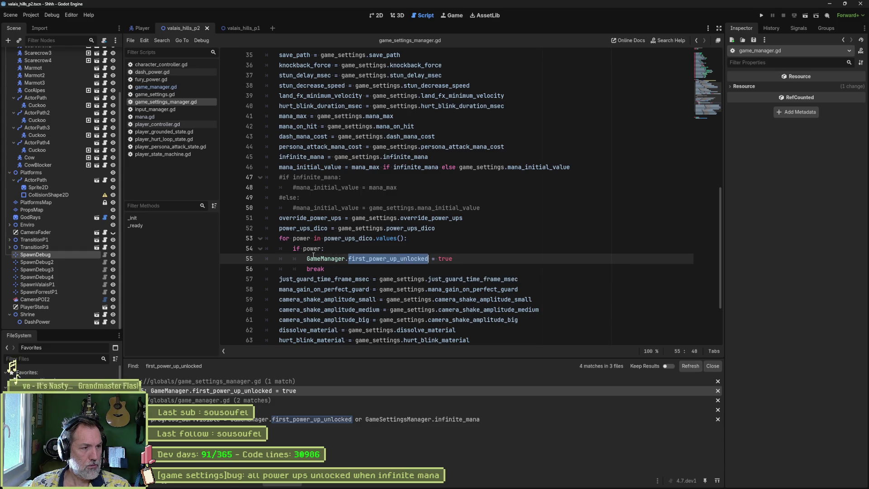
Show the game settings resource properties and do a quick test run of the game.
left_click(18, 379)
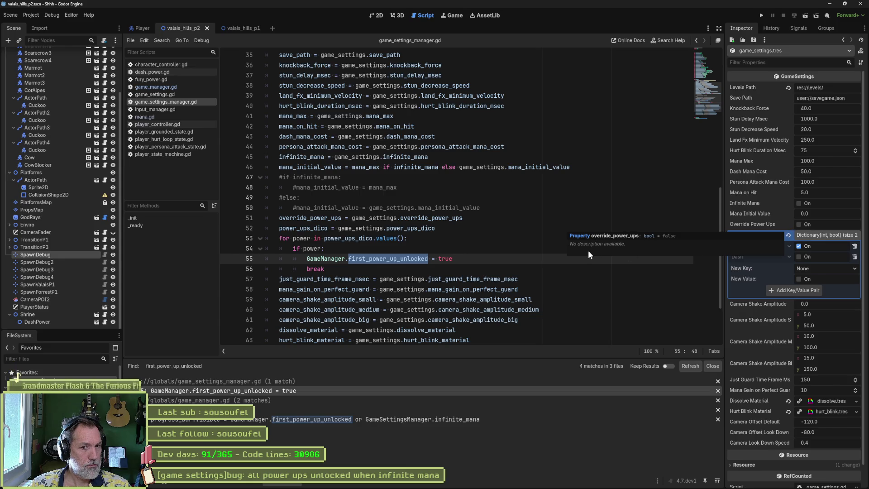
left_click(503, 245)
key("F6")
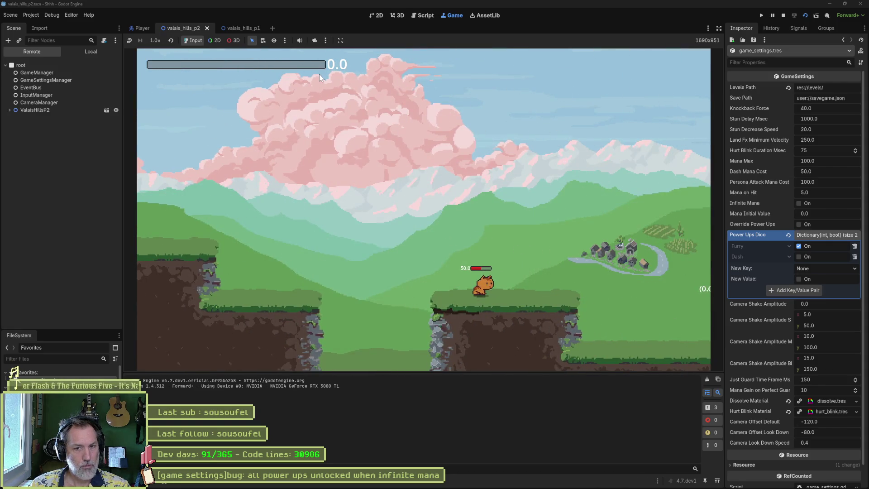
left_click(783, 15)
Test-run the game with Infinite Mana on, then again with Furry and Infinite Mana off.
left_click(799, 203)
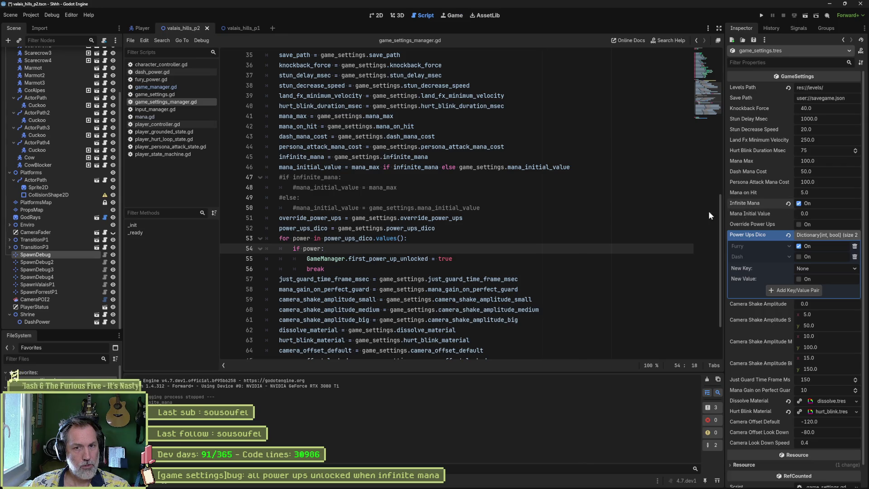
key("F6")
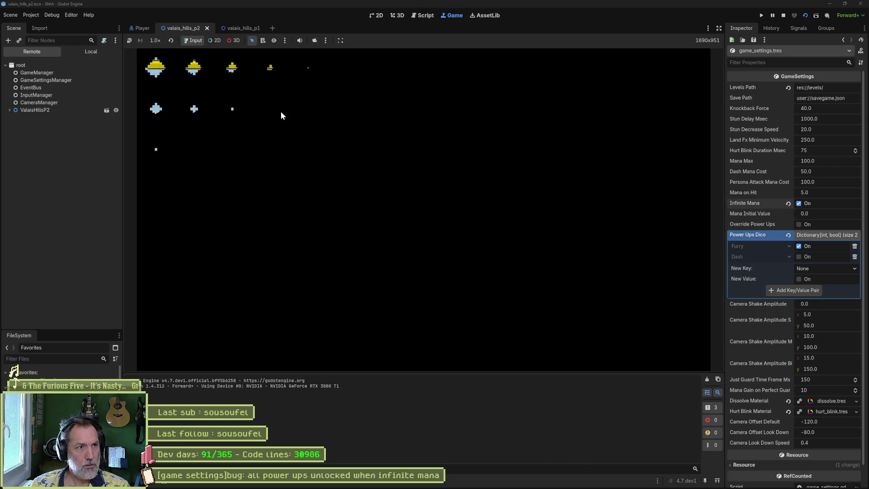
key("F8")
left_click(799, 246)
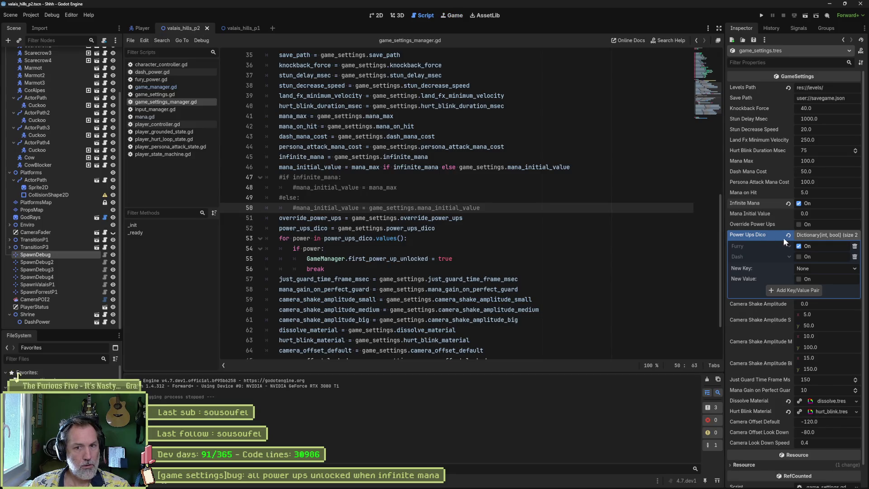
left_click(799, 203)
key("F6")
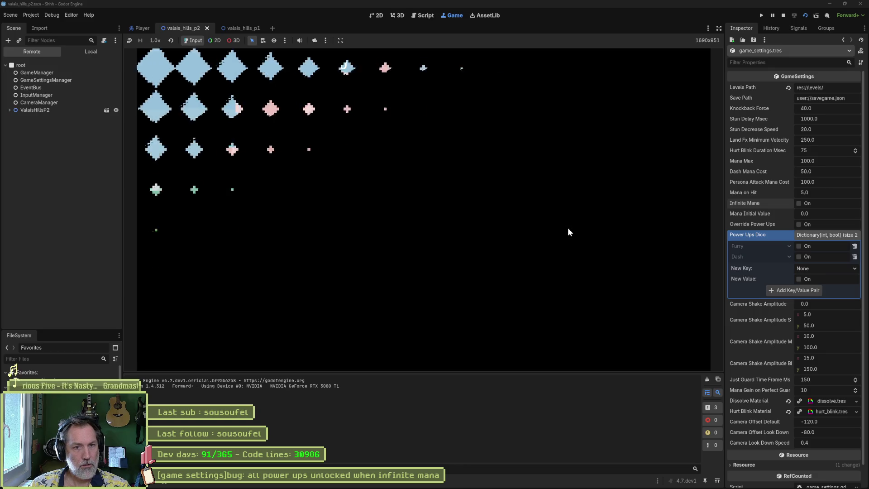
key("F8")
Test Infinite Mana once more, then switch Infinite Mana back off.
left_click(799, 203)
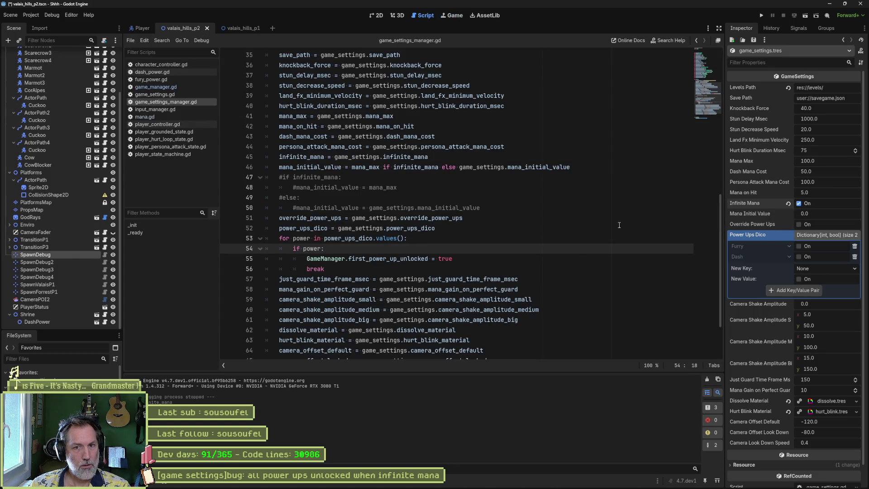
key("F6")
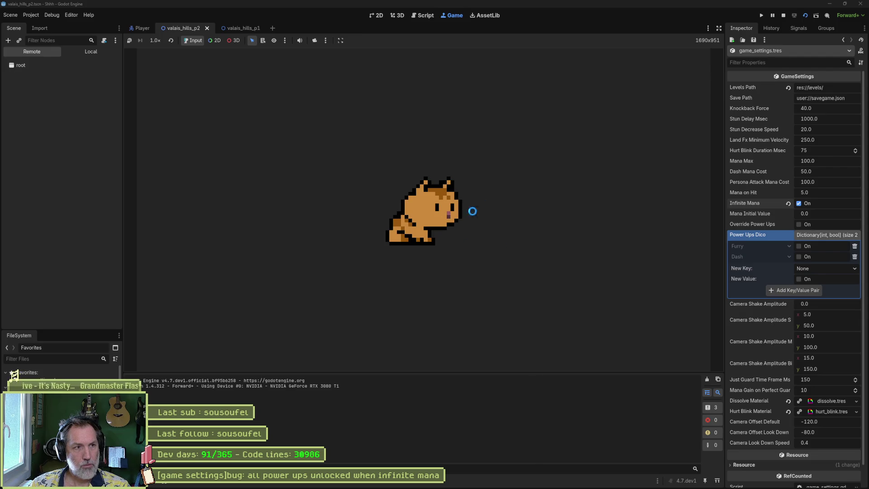
key("F8")
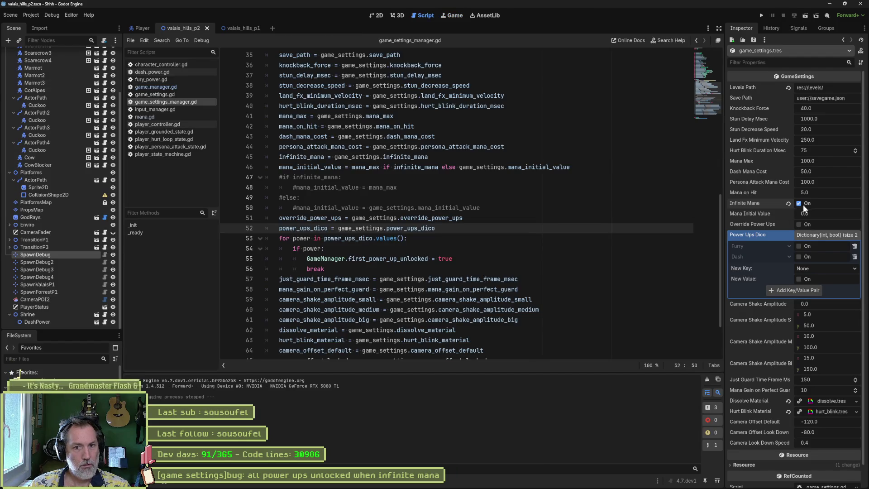
left_click(803, 205)
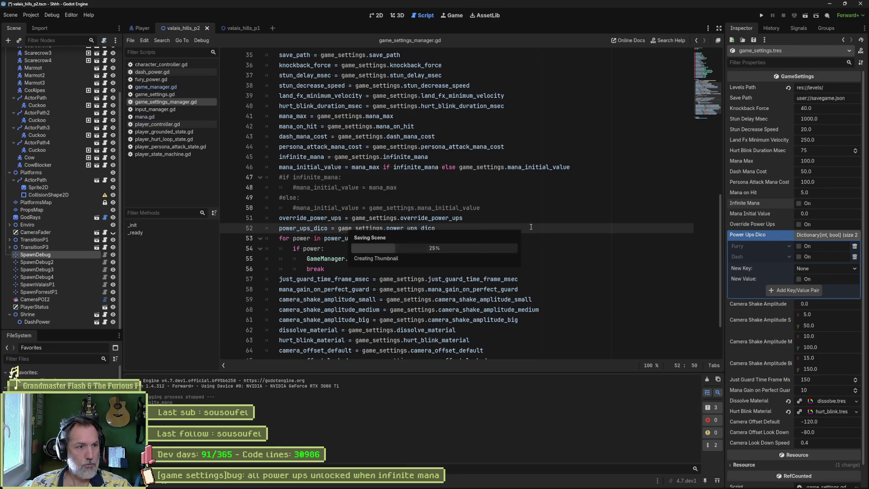
Save changes and search the project for override_power_ups, listing 5 matches in 3 files.
double_click(330, 218)
key("ctrl+s")
key("ctrl+shift+f")
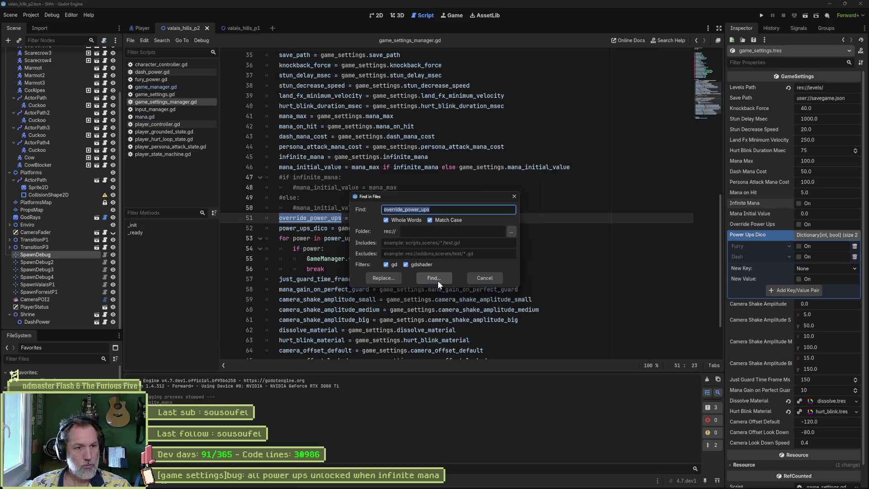
left_click(439, 281)
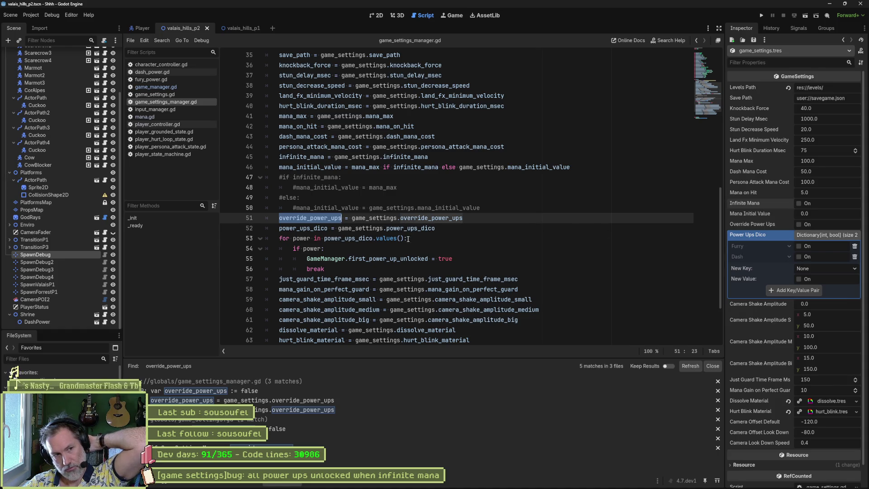
Go to the override_power_ups check in game_manager.gd's _check_power_ups_settings_override.
key("ctrl+shift+f")
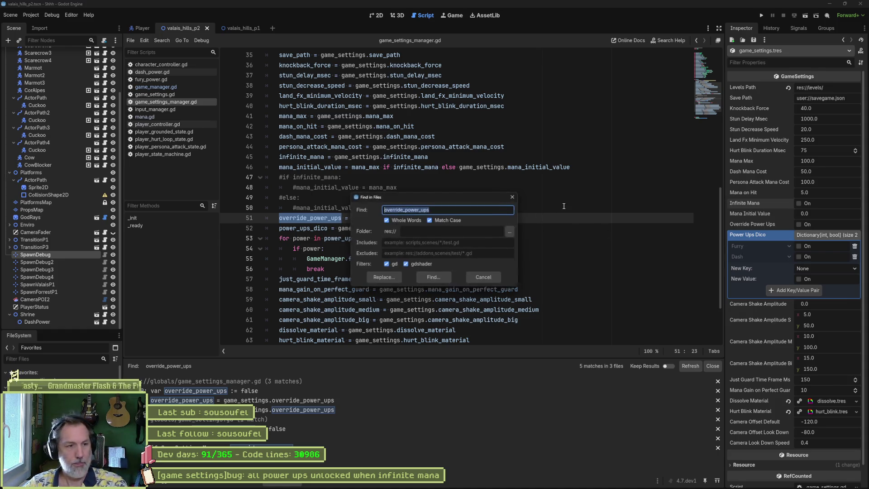
left_click(440, 276)
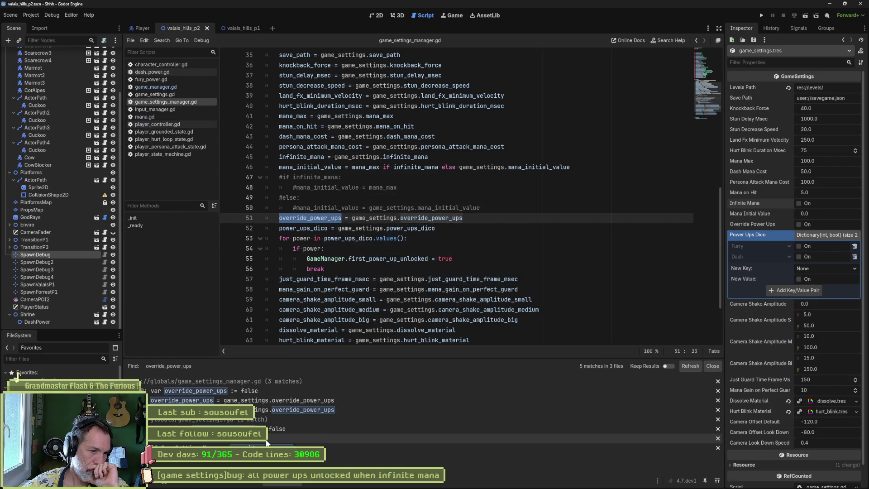
left_click(335, 448)
scroll(416, 281, "down", 2)
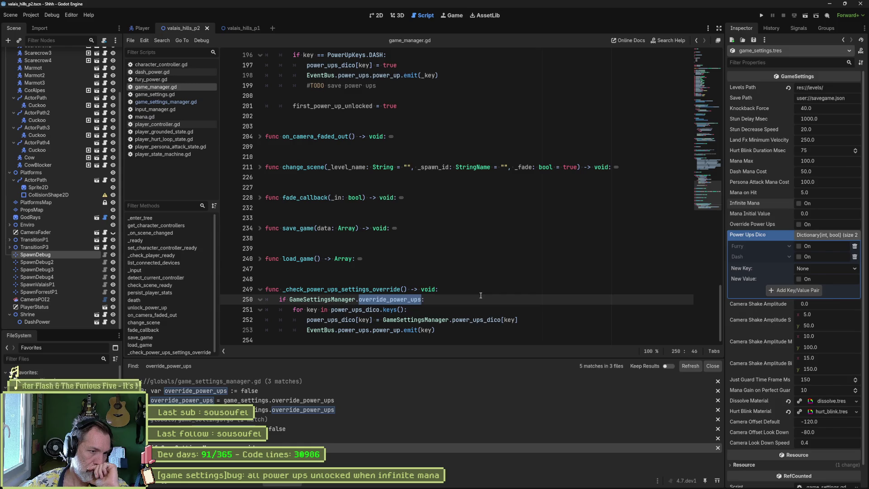
Search the project for _check_power_ups_settings_override and go to its call in _ready.
left_click(385, 288)
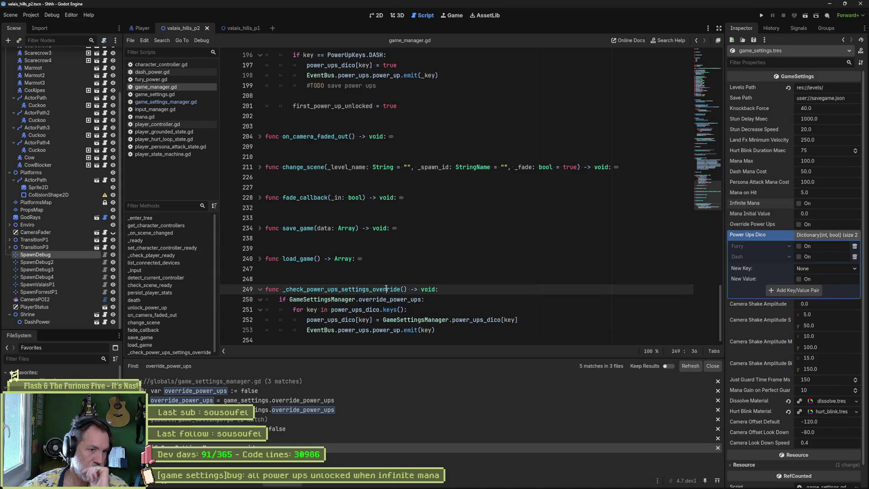
double_click(385, 288)
key("ctrl+shift+f")
key("Return")
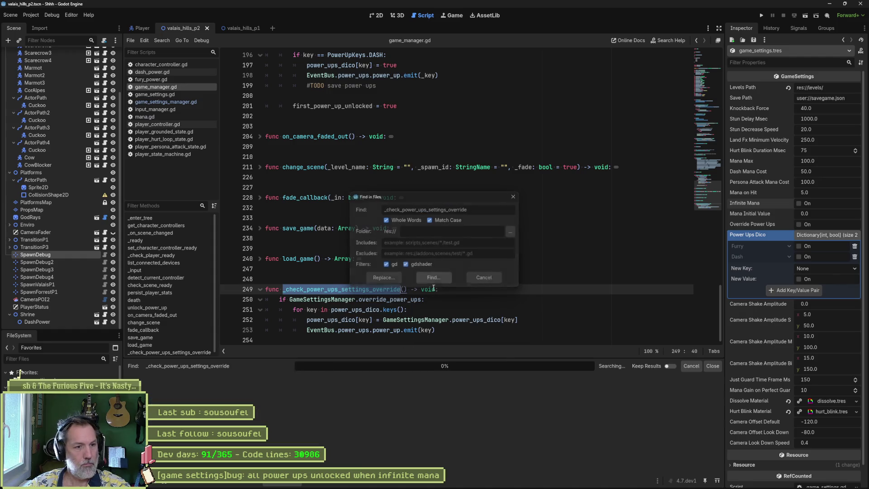
left_click(266, 391)
scroll(401, 236, "up", 5)
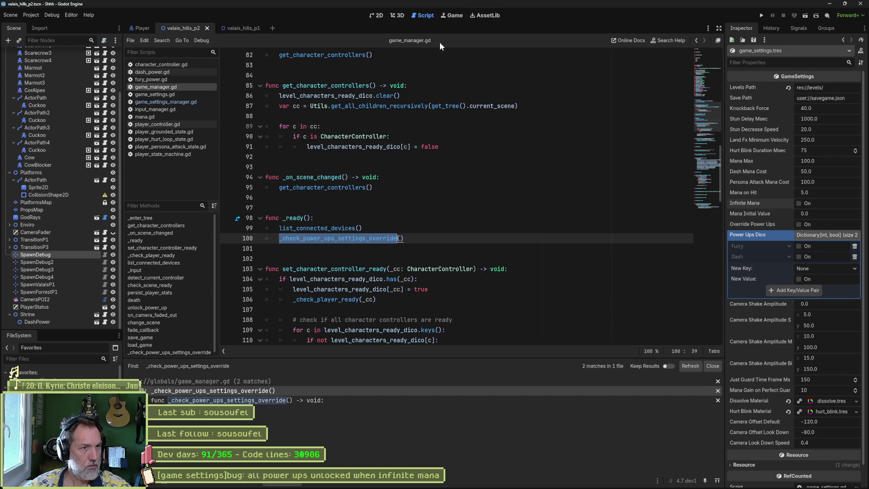
scroll(409, 194, "down", 20)
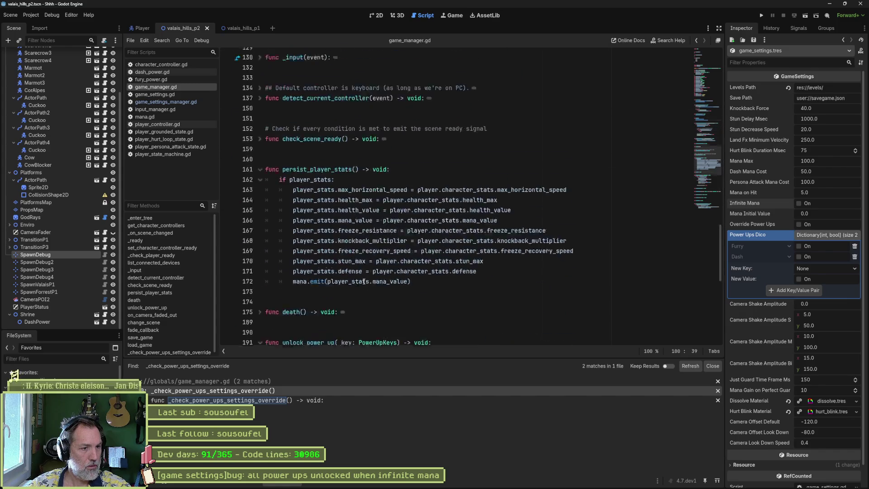
scroll(362, 288, "down", 7)
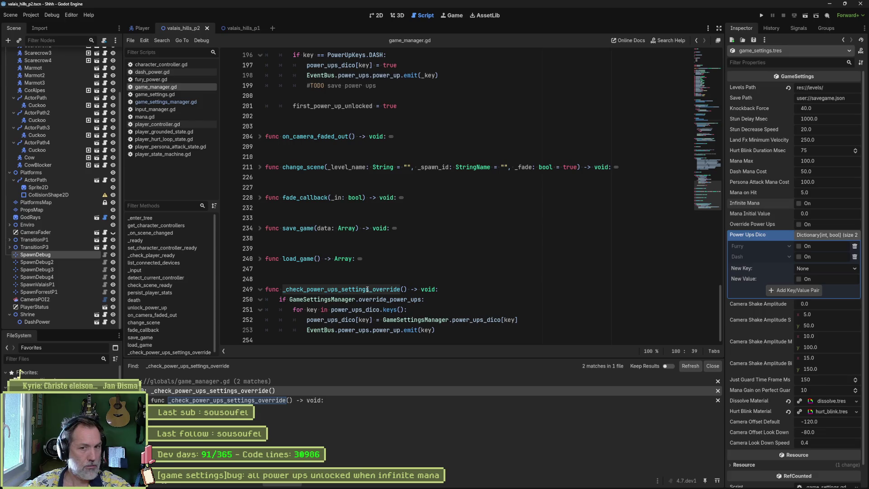
Delete the override_power_ups condition, unindent the power-up loop, and save game_manager.gd.
left_click(436, 299)
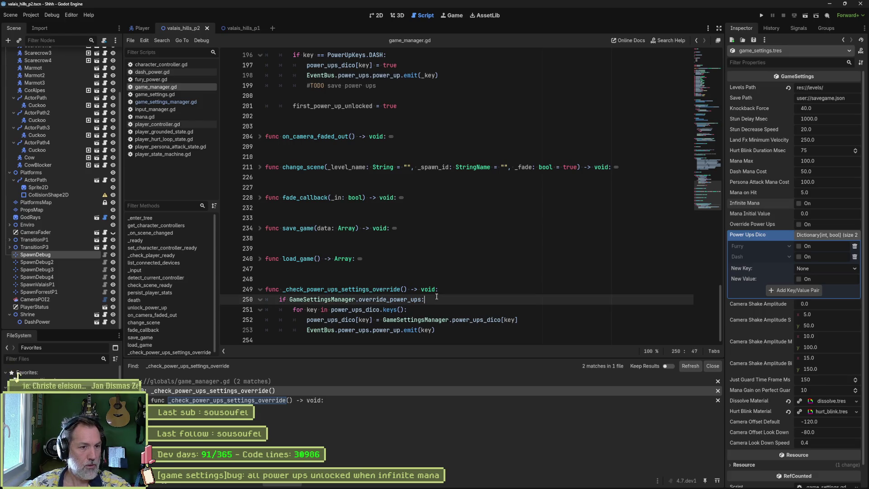
key("ctrl+shift+k")
left_click_drag(436, 301, 437, 320)
key("shift+Tab")
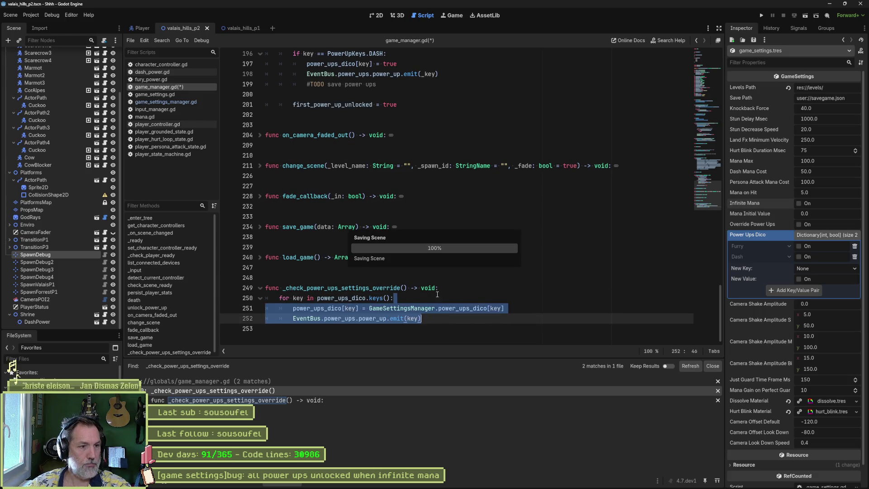
key("ctrl+s")
Review the function's definition and call matches, then open game_settings.gd.
left_click_drag(708, 190, 711, 73)
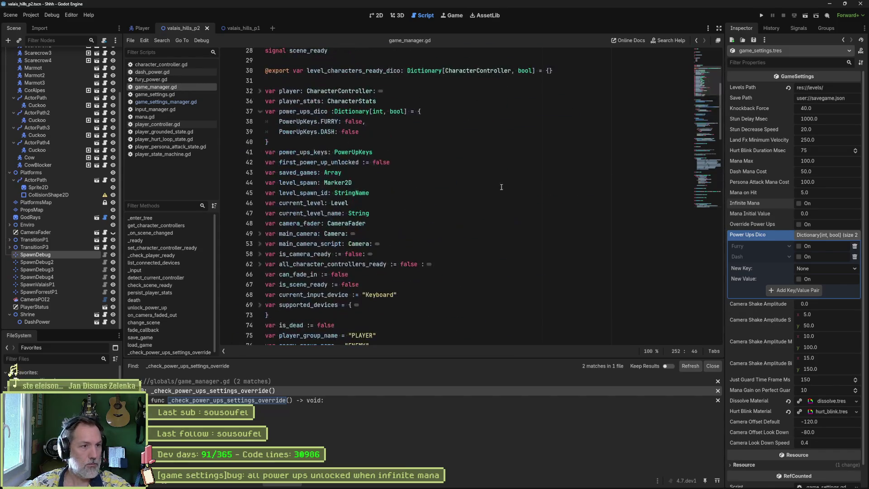
scroll(399, 285, "down", 2)
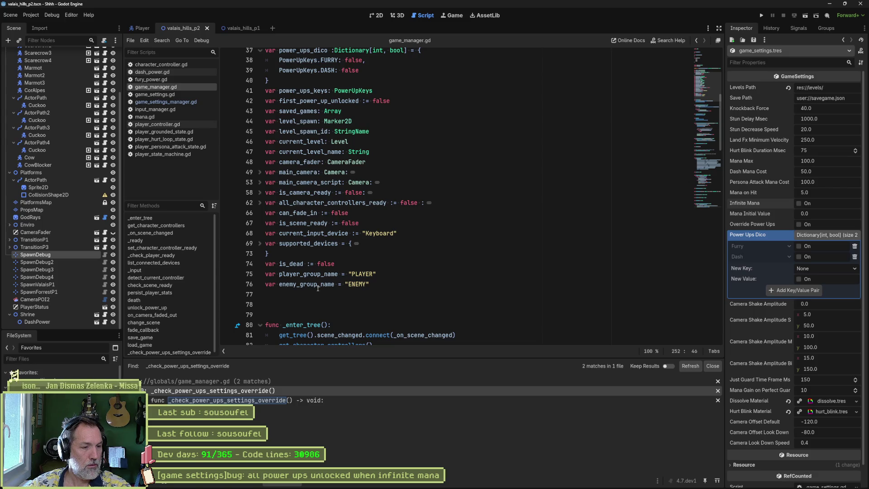
left_click(264, 400)
left_click(267, 394)
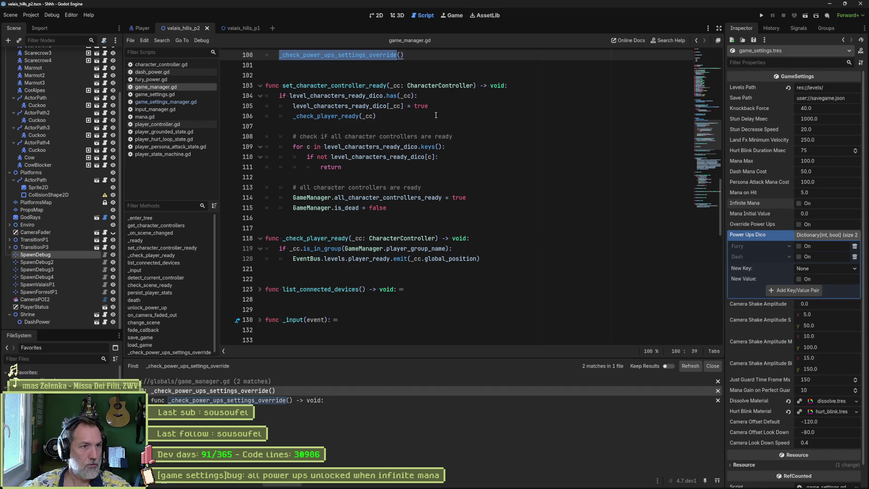
left_click(163, 94)
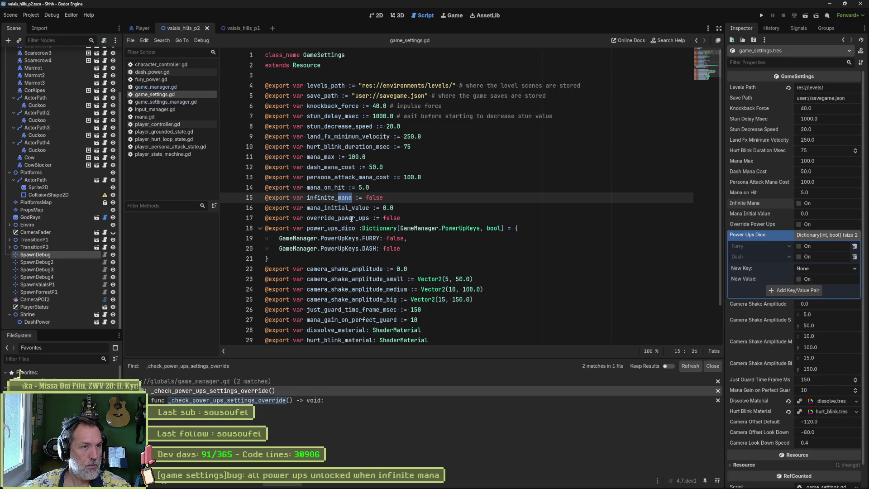
Delete the override_power_ups export line from game_settings.gd and save it.
scroll(570, 279, "down", 1)
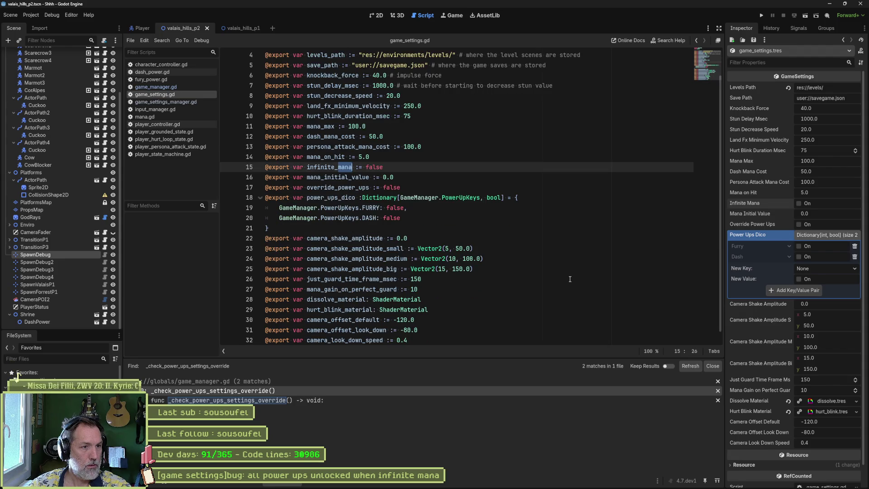
key("Down")
key("Down")
key("ctrl+shift+k")
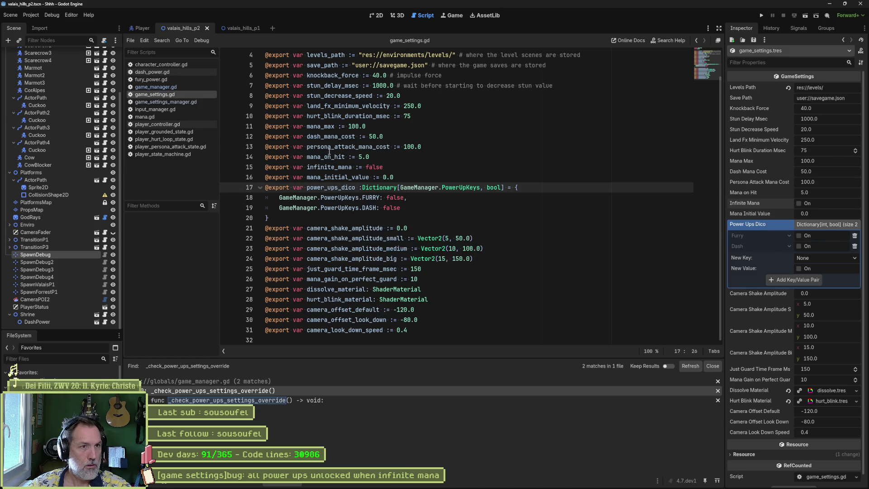
key("ctrl+s")
In game_settings_manager.gd, delete the override_power_ups assignment and the commented-out infinite mana block.
left_click(184, 102)
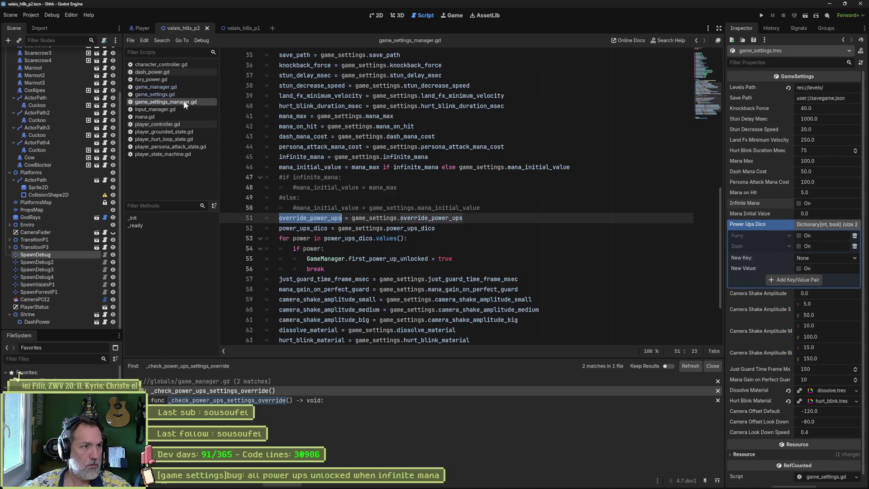
left_click(348, 218)
key("ctrl+shift+k")
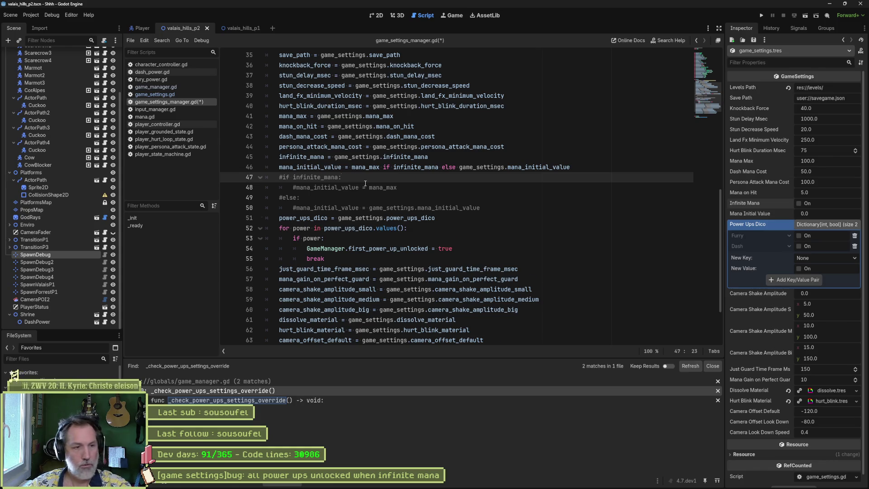
key("ctrl+shift+k")
key("ctrl+shift+k")
key("ctrl+shift+k")
scroll(414, 200, "down", 1)
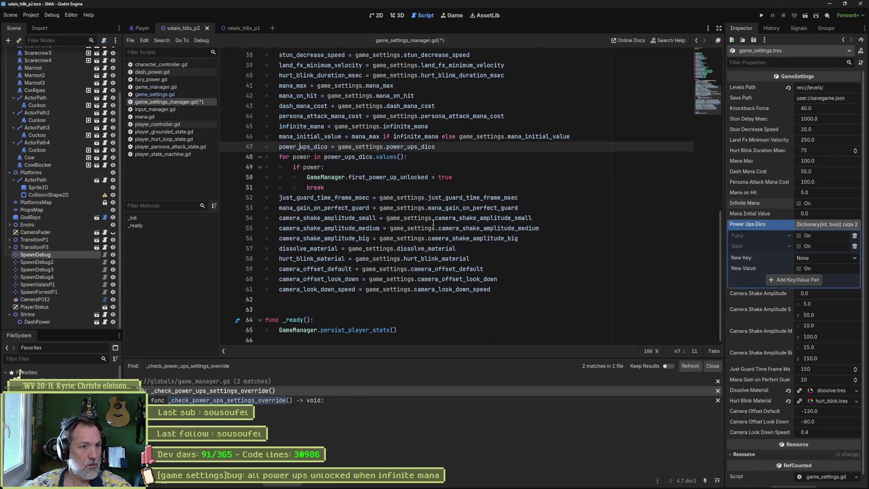
scroll(412, 217, "up", 12)
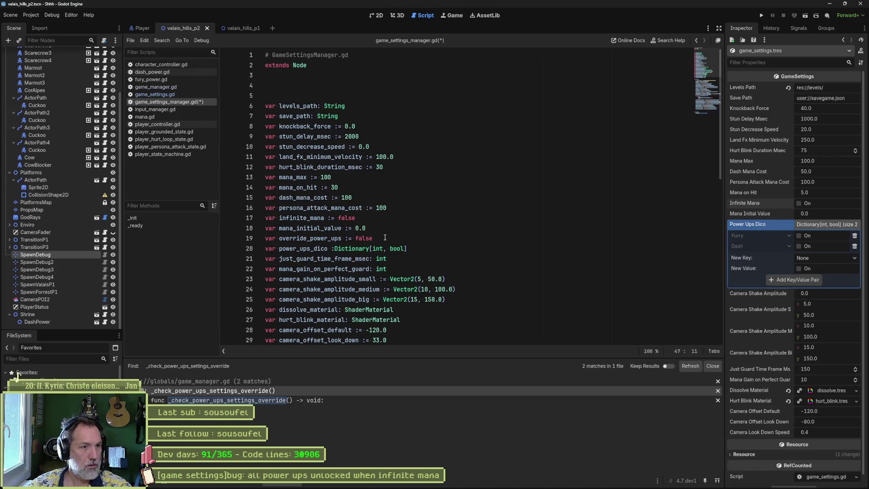
Delete the override_power_ups declaration, save game_settings_manager.gd, and run the game to test.
left_click(347, 241)
key("ctrl+shift+k")
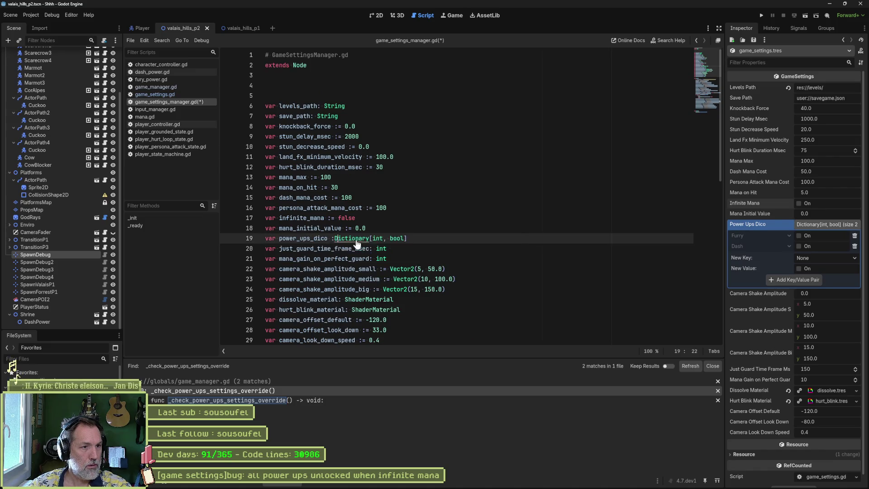
key("ctrl+s")
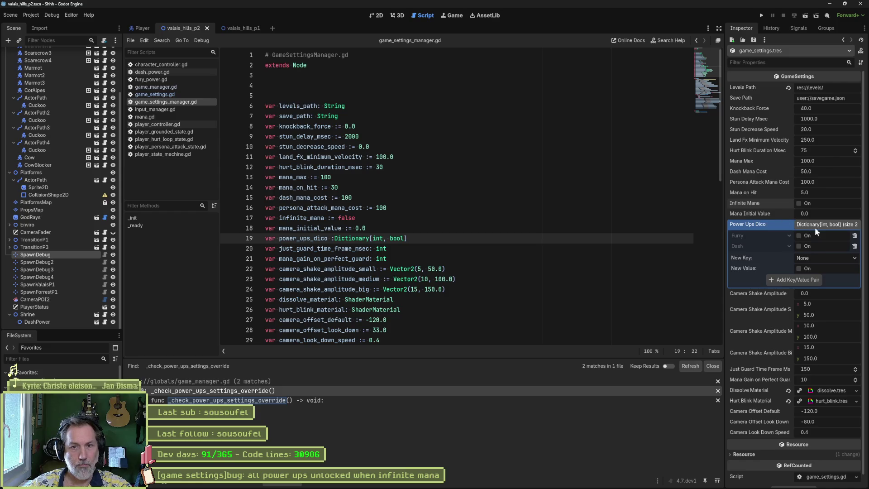
key("F6")
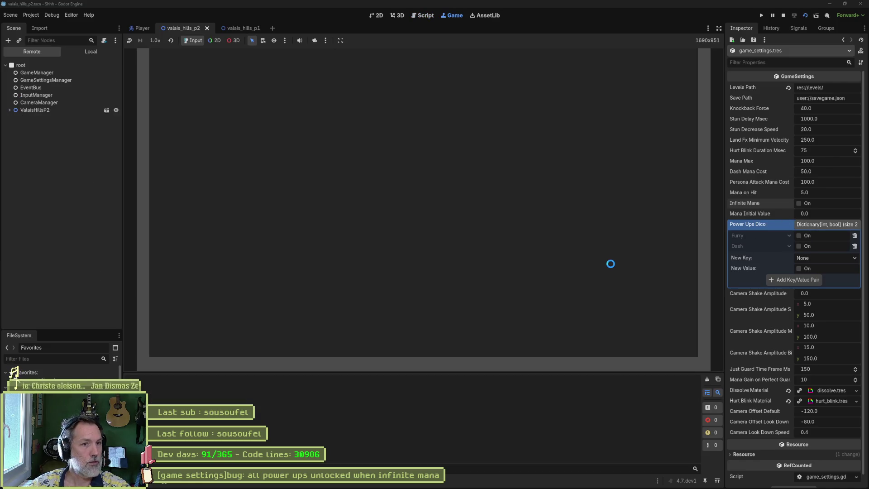
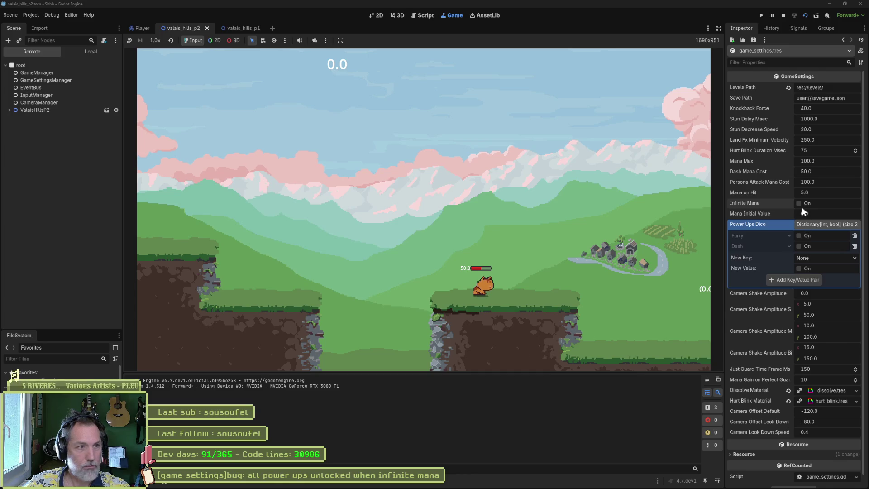
Enable the Furry power-up in game_settings.tres and relaunch the game.
key("F8")
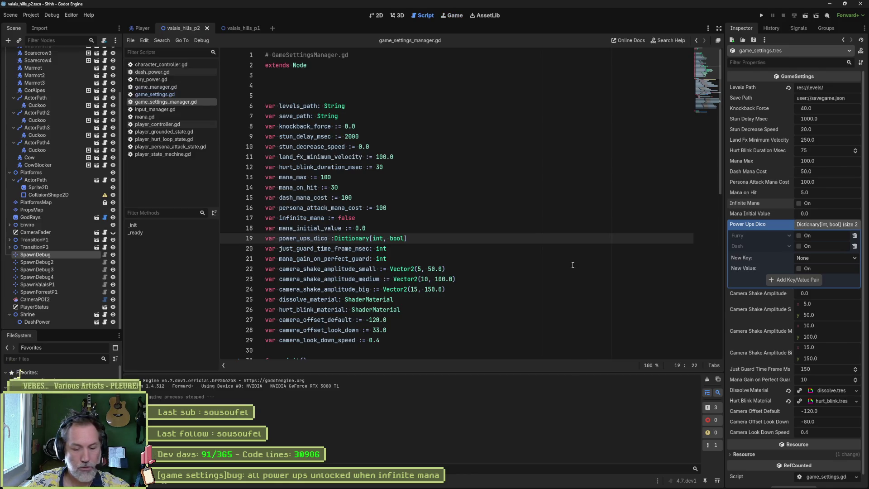
key("F5")
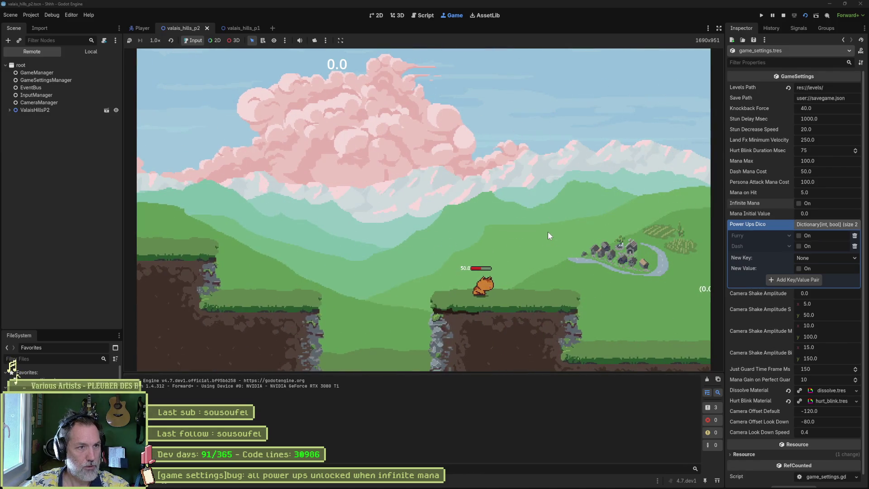
key("F8")
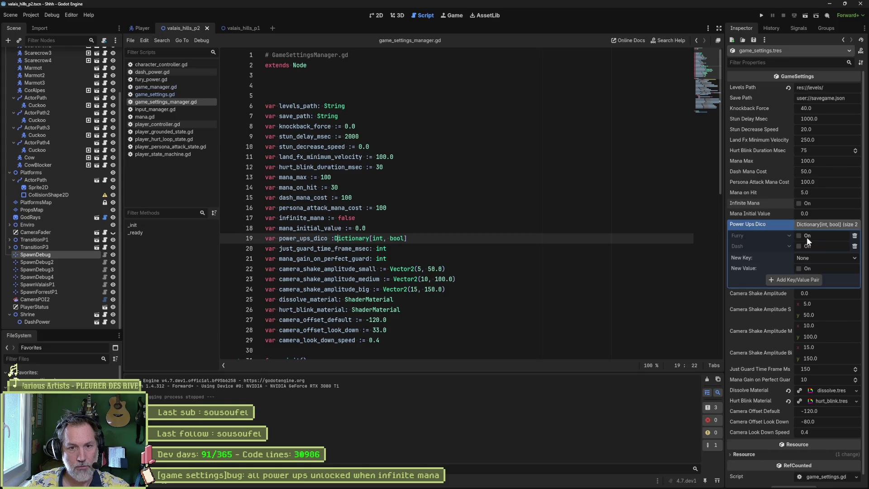
left_click(806, 237)
key("F5")
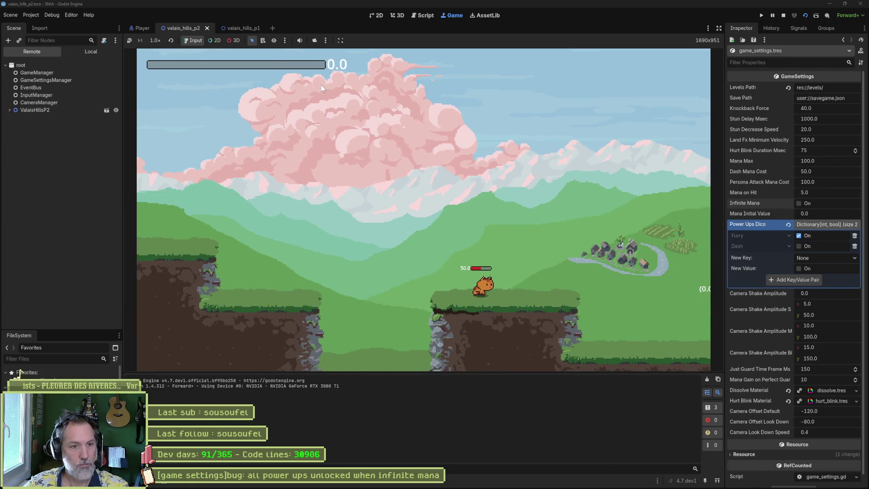
Jump the cat across ledges to the yellow enemy and attack it to check mana.
key("Left")
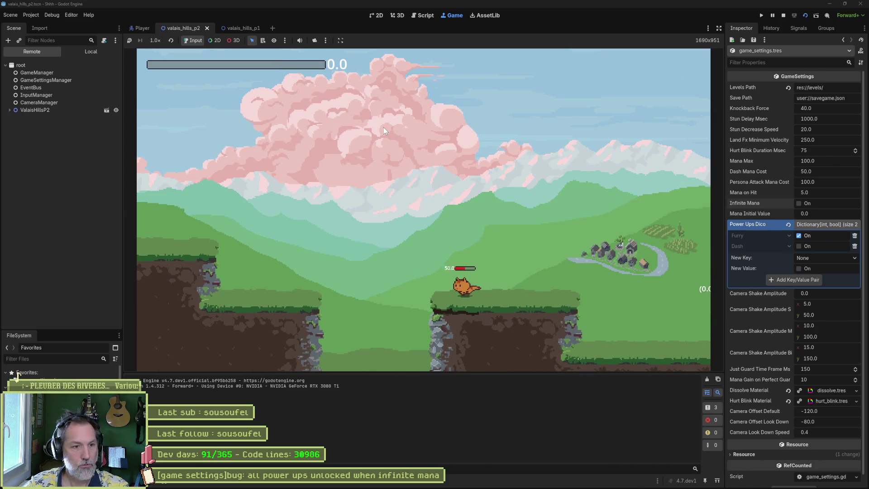
key("space")
key("Right")
key("space")
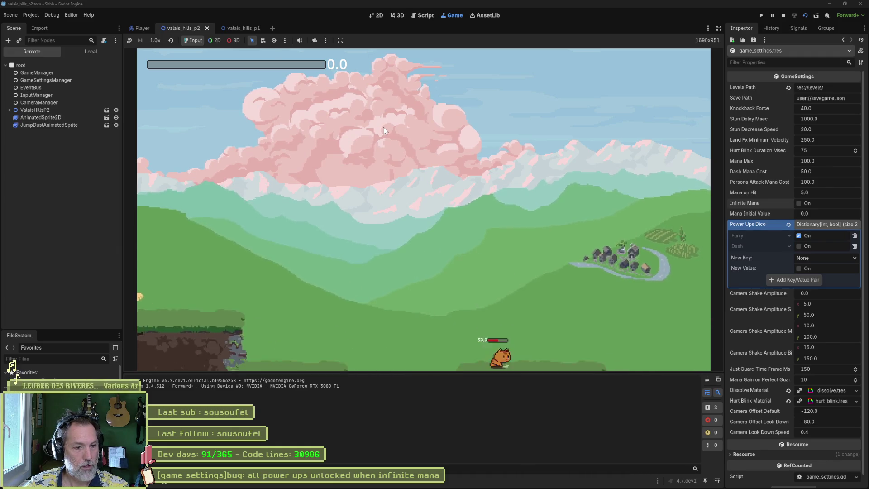
key("space")
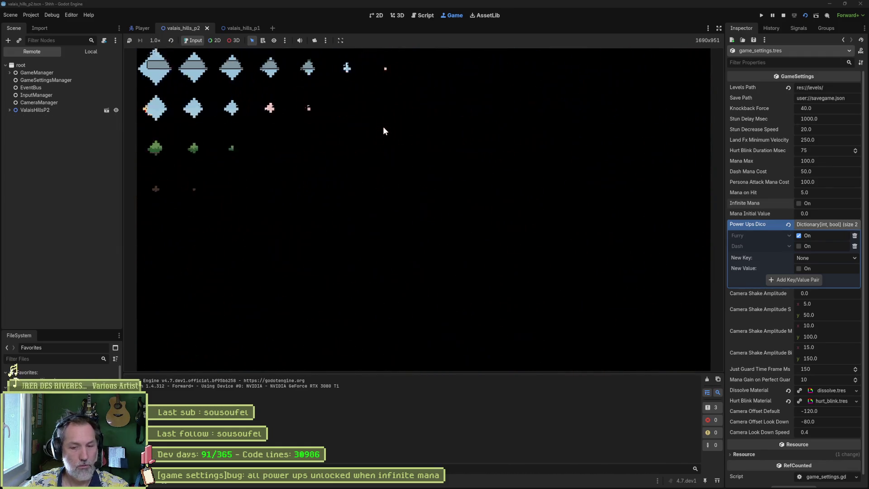
key("Left")
key("space")
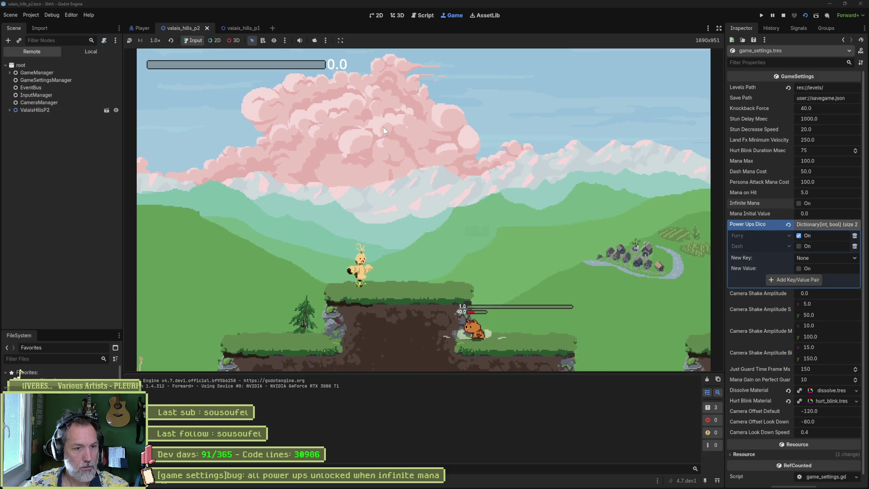
key("space")
key("Left")
key("x")
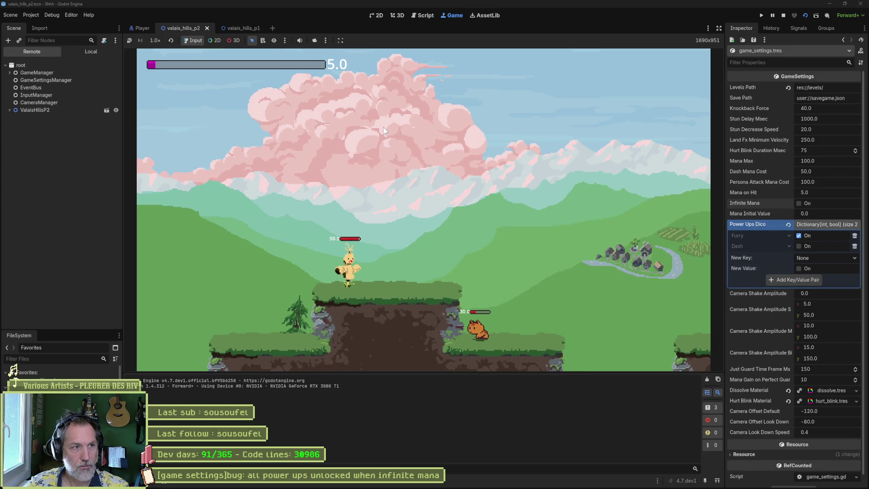
Stop the game and switch the Power Ups Dico from Furry to Dash.
key("x")
key("F8")
left_click(813, 235)
left_click(814, 244)
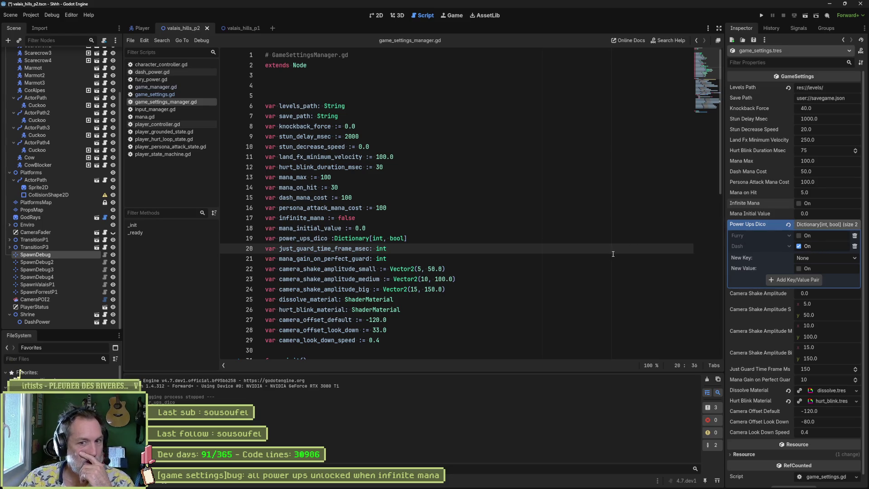
Save and run the scene, walk the cat into the enemy to test the dash, then stop.
key("F6")
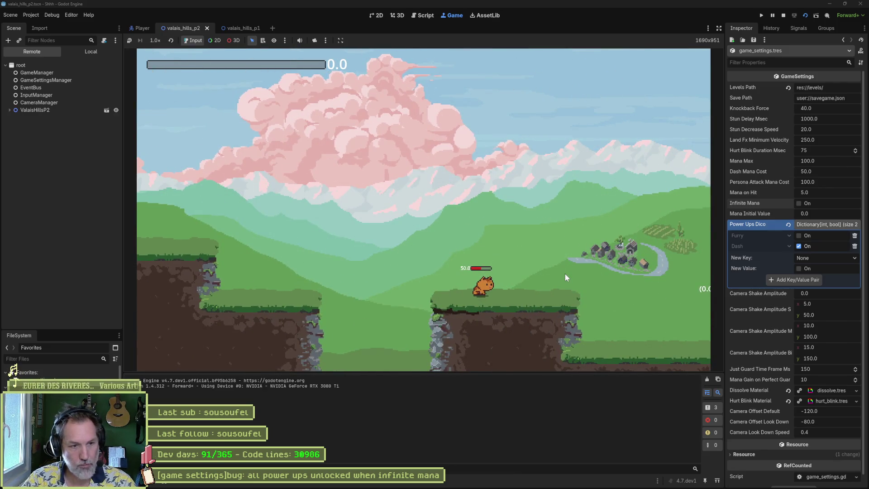
key("Left")
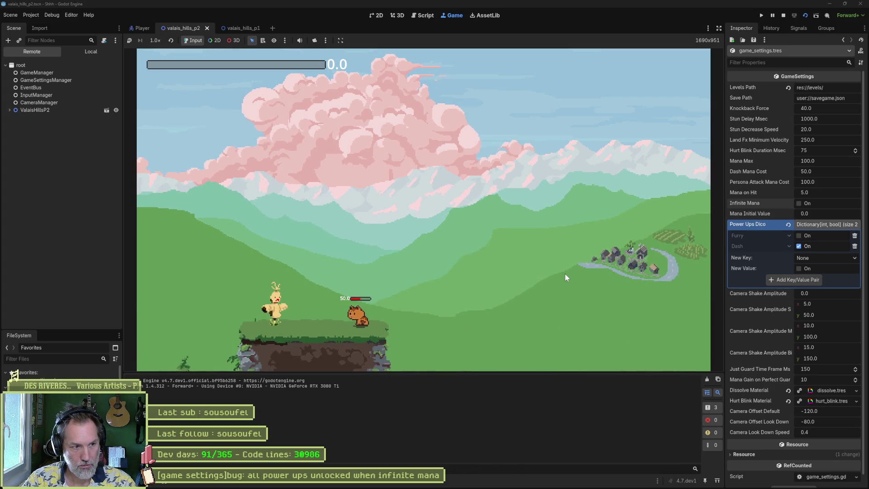
key("Right")
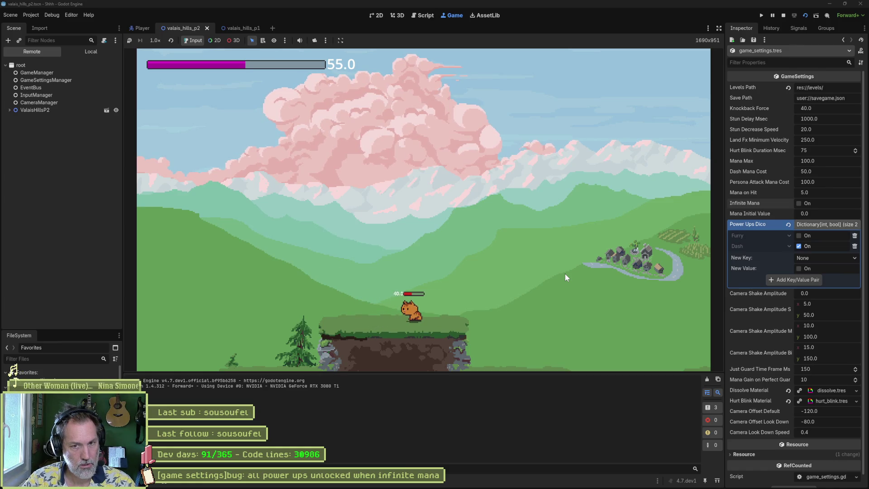
key("F8")
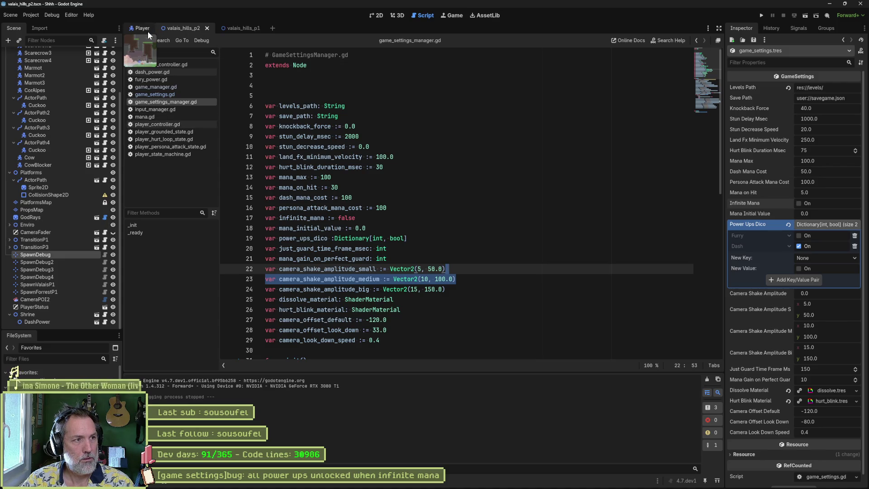
Review the dash_pressed and is_dash_enabled condition on line 62 of player_grounded_state.gd, then run the game.
left_click(176, 132)
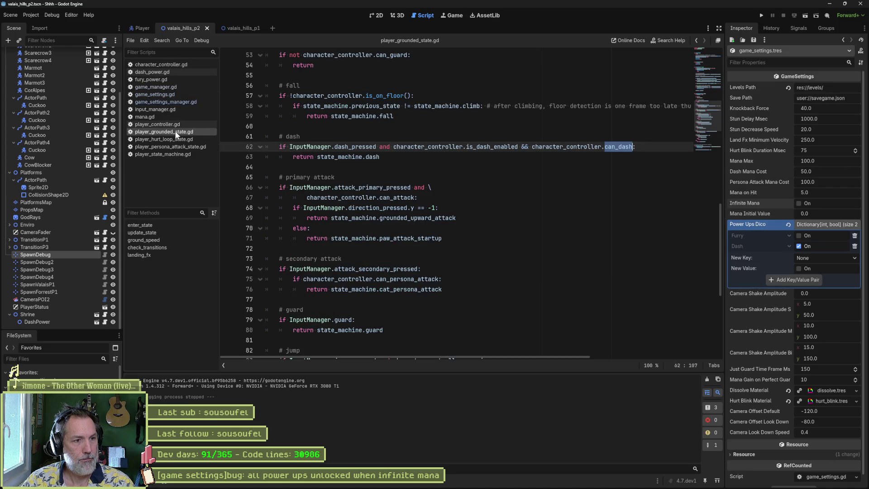
double_click(360, 148)
double_click(492, 148)
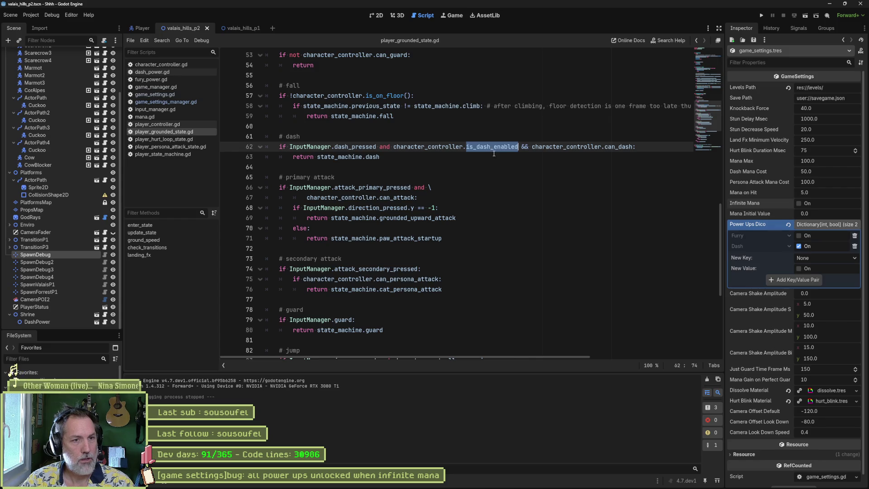
key("F5")
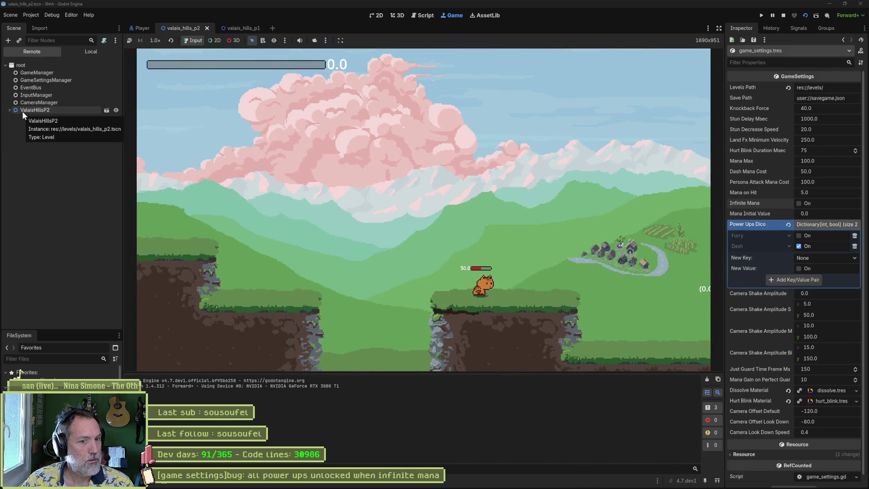
left_click(422, 15)
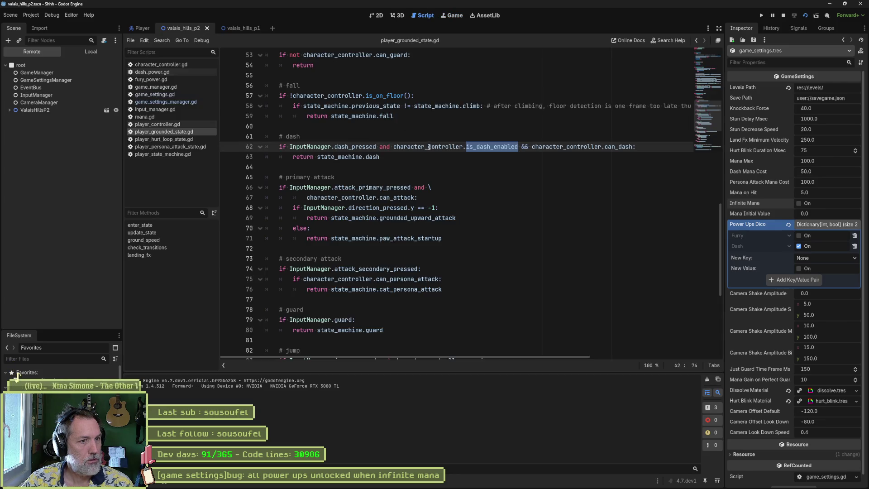
left_click(446, 15)
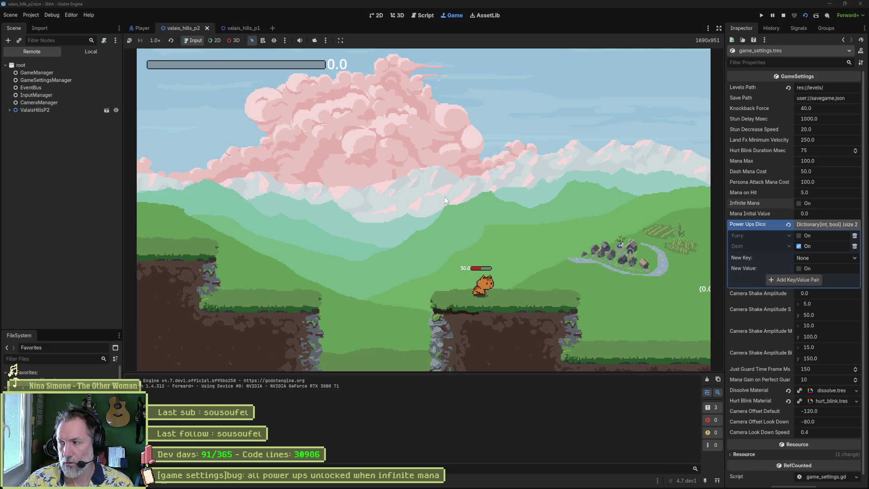
Select the running Player in the Remote tree and filter its Inspector properties by 'dash'.
left_click(18, 110)
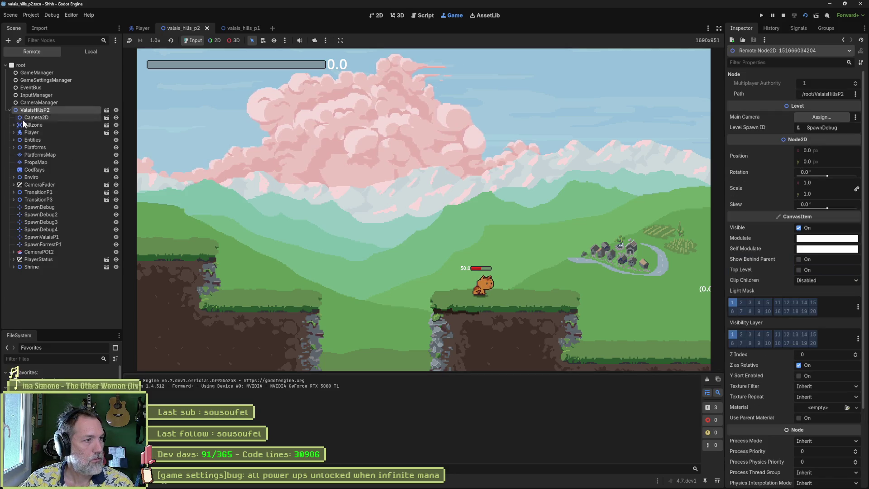
left_click(29, 131)
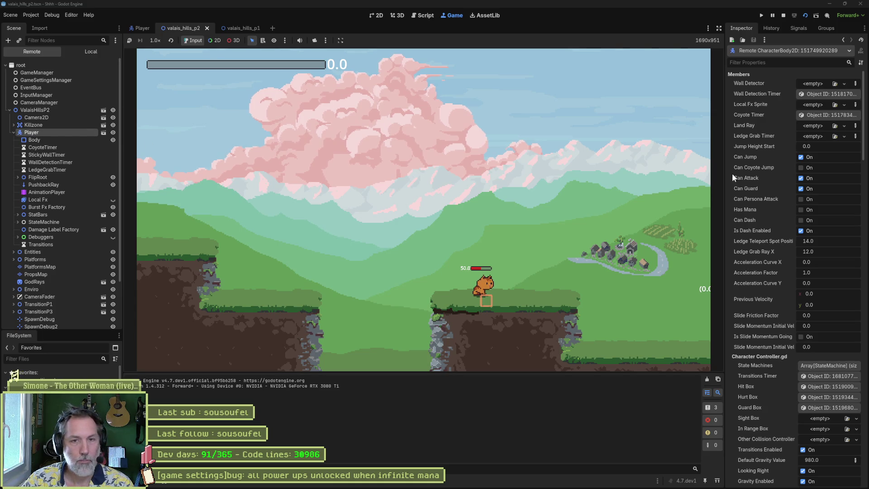
scroll(767, 193, "down", 5)
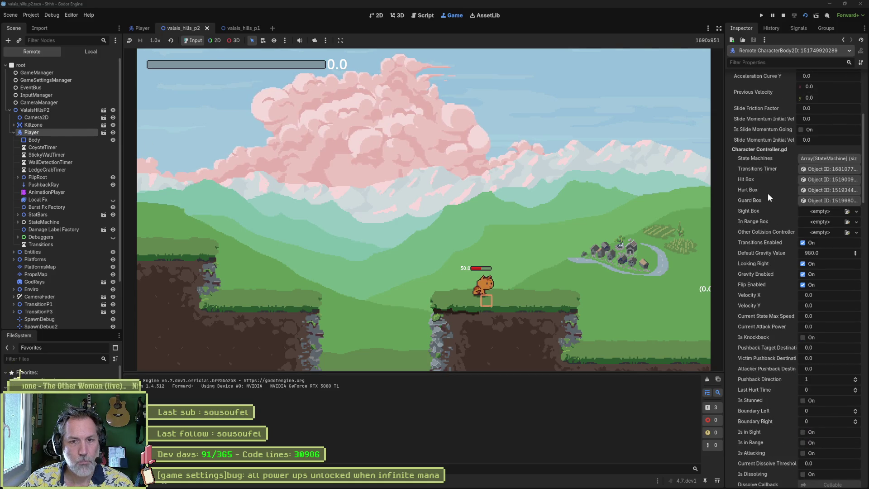
left_click(790, 63)
type("dash")
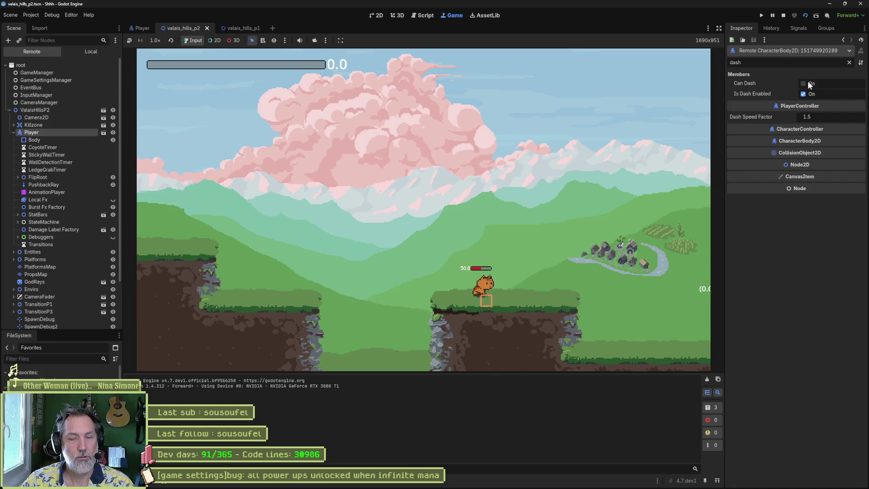
Dash and jump onto the yellow creature's platform, attack it, then stop the game.
left_click(537, 204)
key("space")
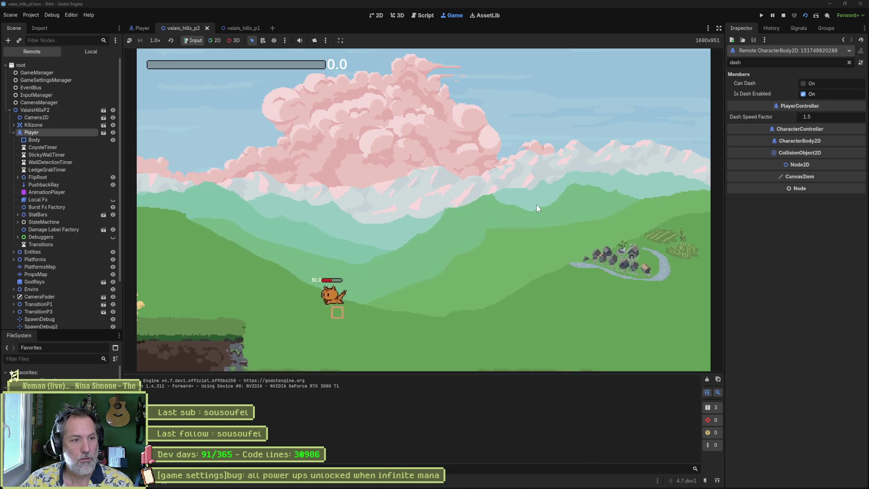
key("space")
key("Left")
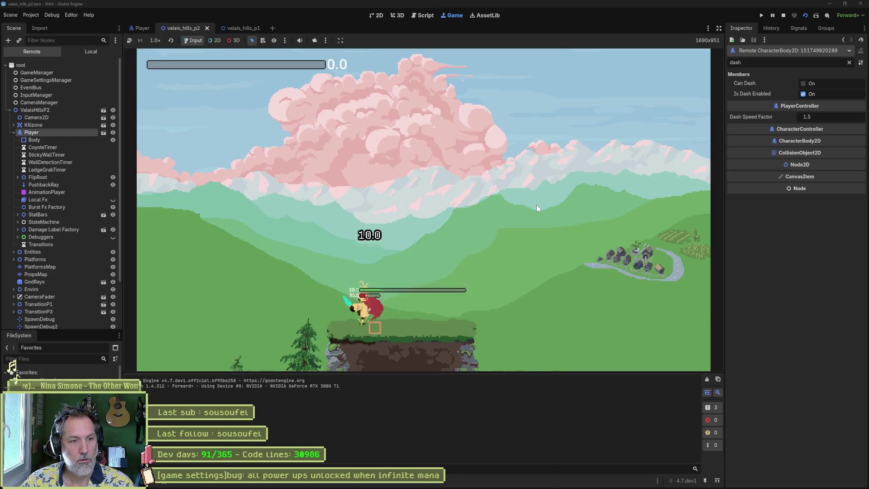
key("Left")
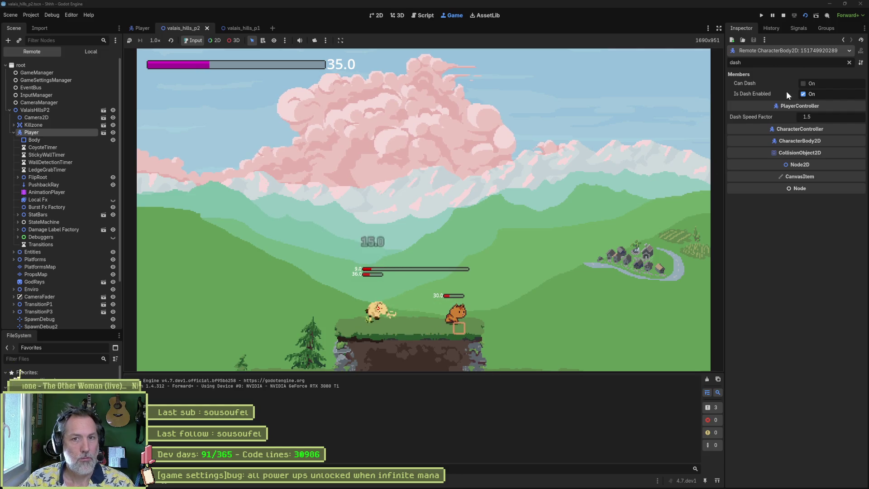
key("F8")
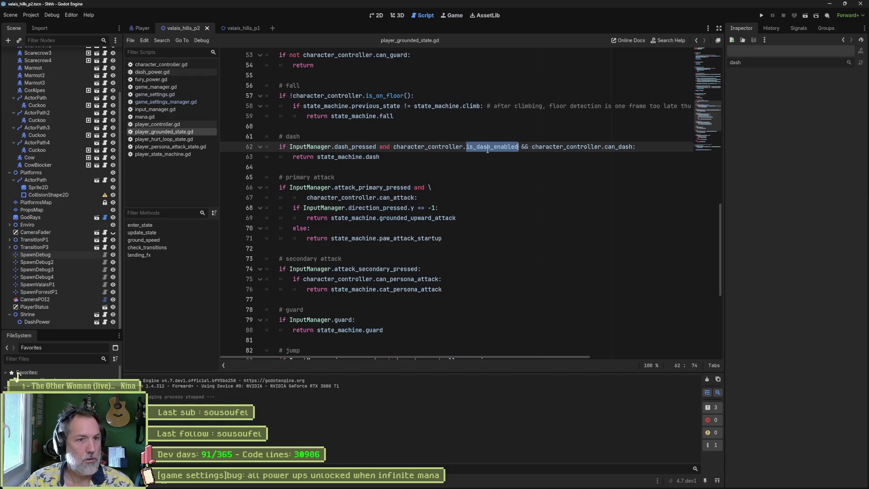
Move the has_mana getter block into can_dash in player_controller.gd.
left_click(488, 147)
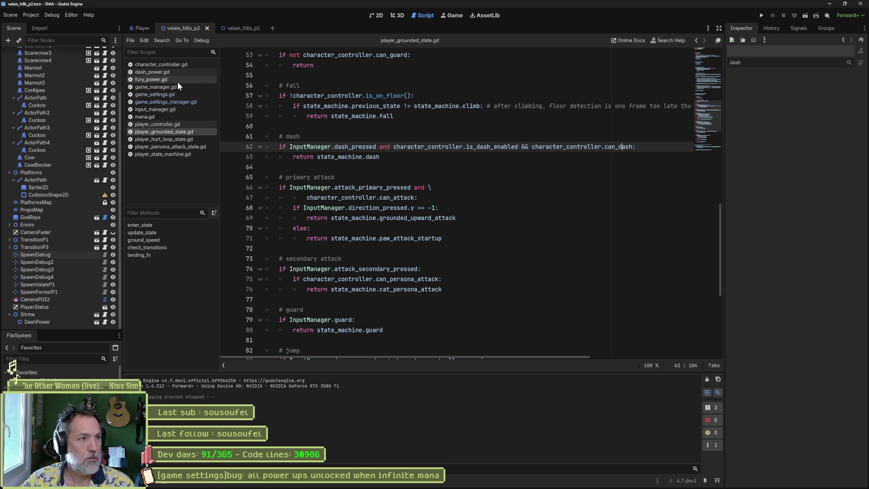
left_click(172, 124)
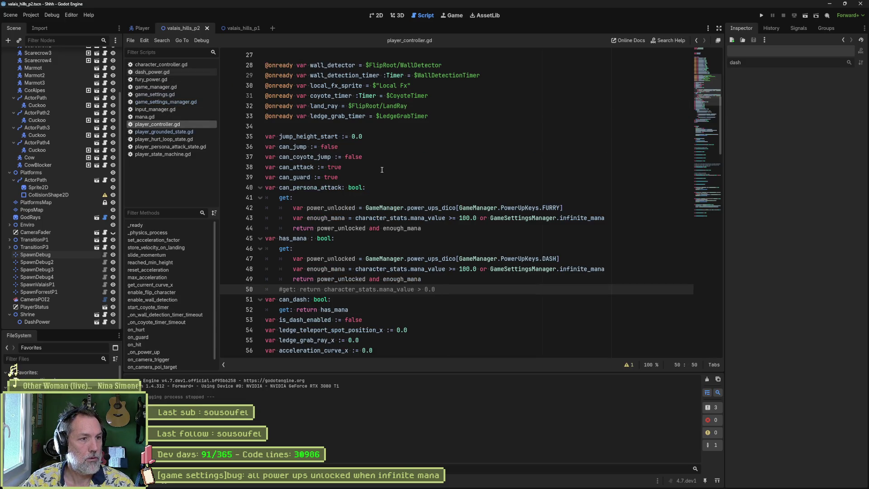
double_click(304, 300)
left_click_drag(347, 309, 299, 310)
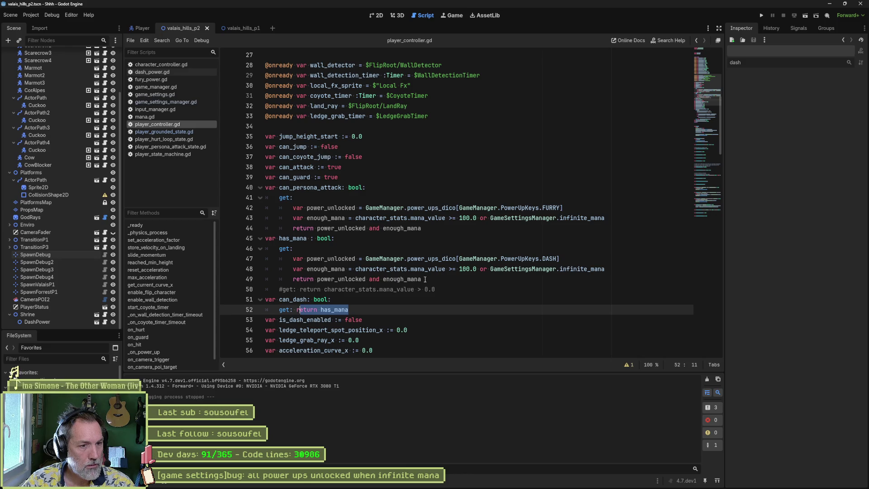
left_click_drag(424, 279, 417, 240)
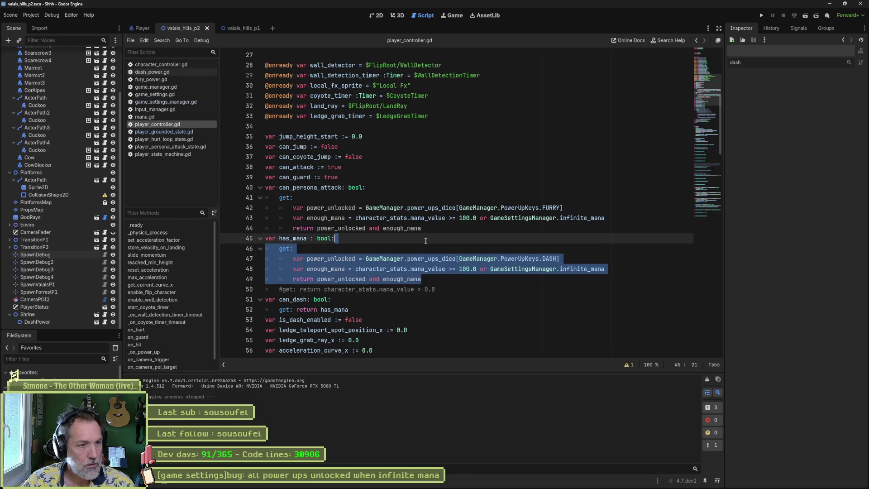
key("ctrl+x")
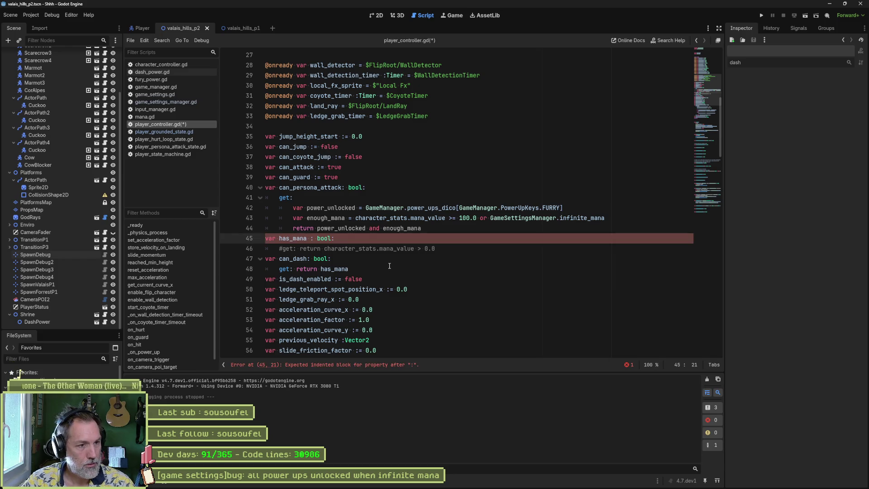
left_click(389, 260)
key("ctrl+v")
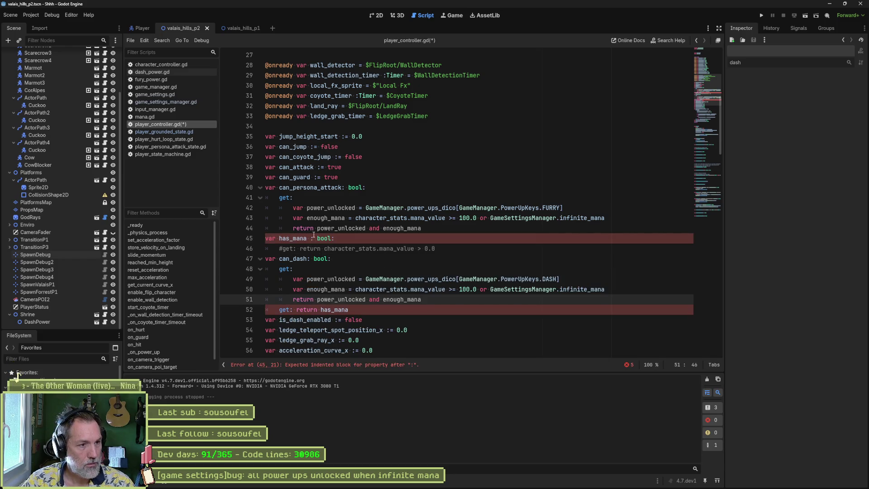
Uncomment the simple has_mana getter, move has_mana below jump_height_start, and run the scene.
left_click(314, 236)
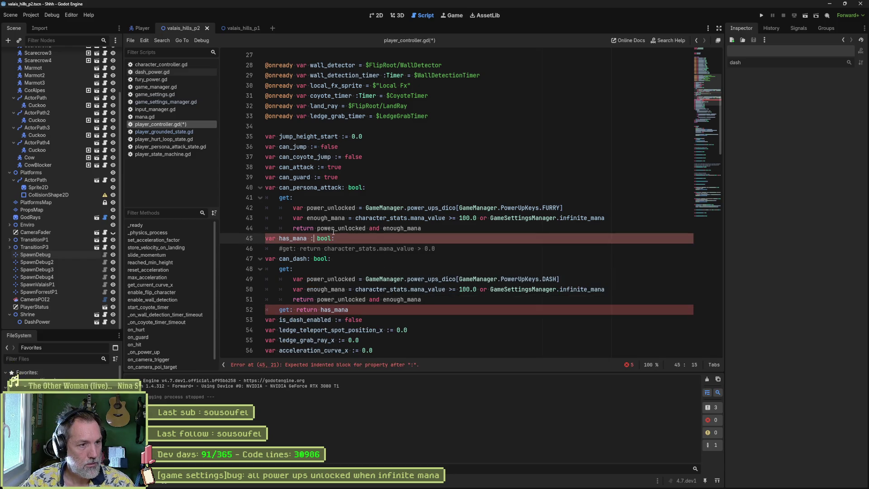
left_click(285, 249)
key("BackSpace")
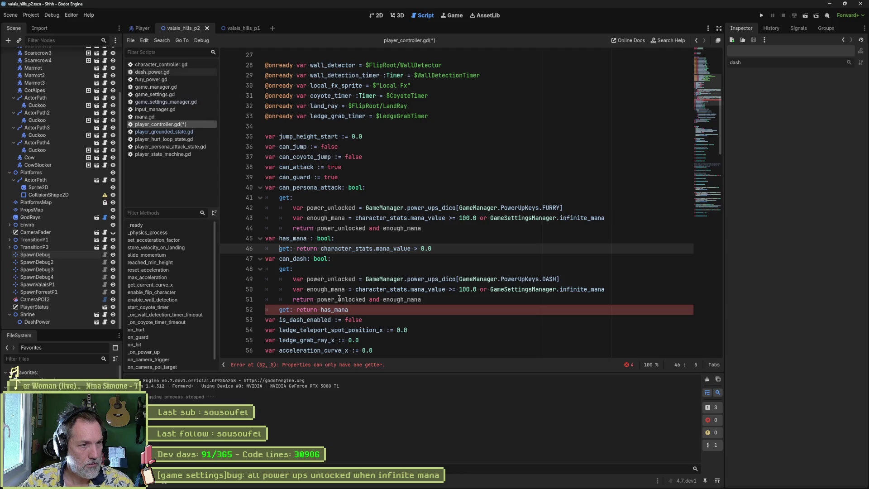
left_click_drag(439, 248, 455, 231)
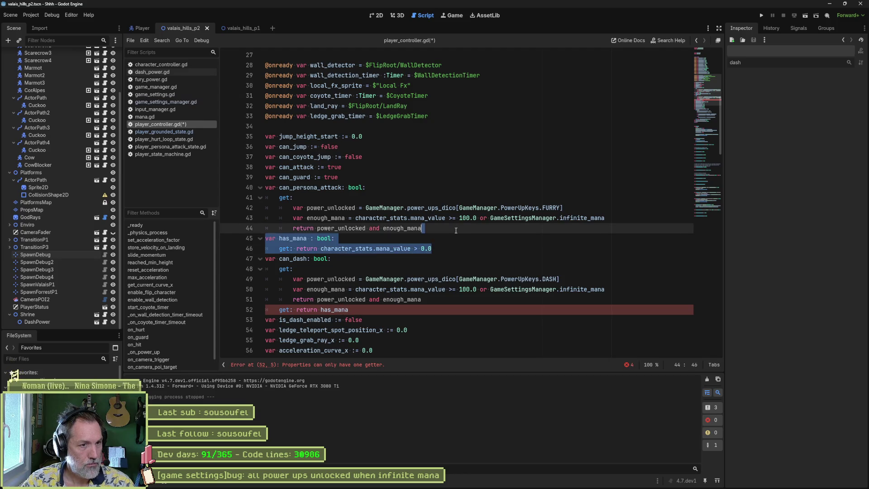
key("BackSpace")
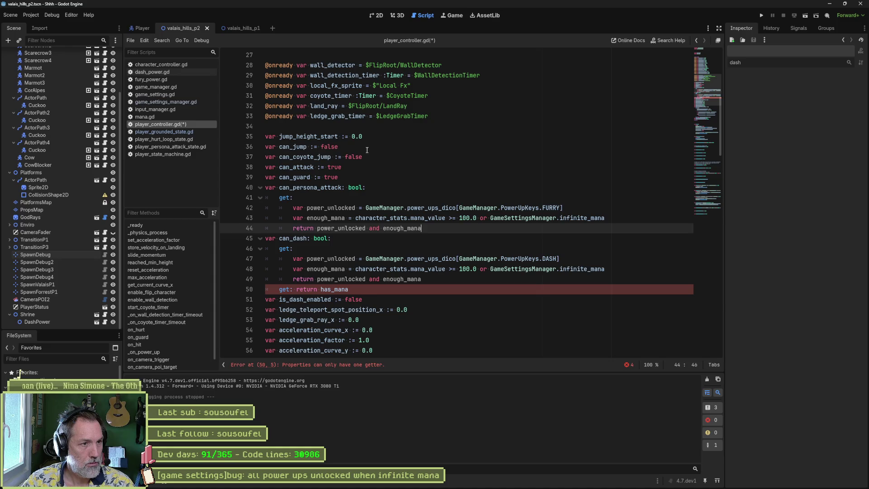
left_click(371, 139)
key("ctrl+v")
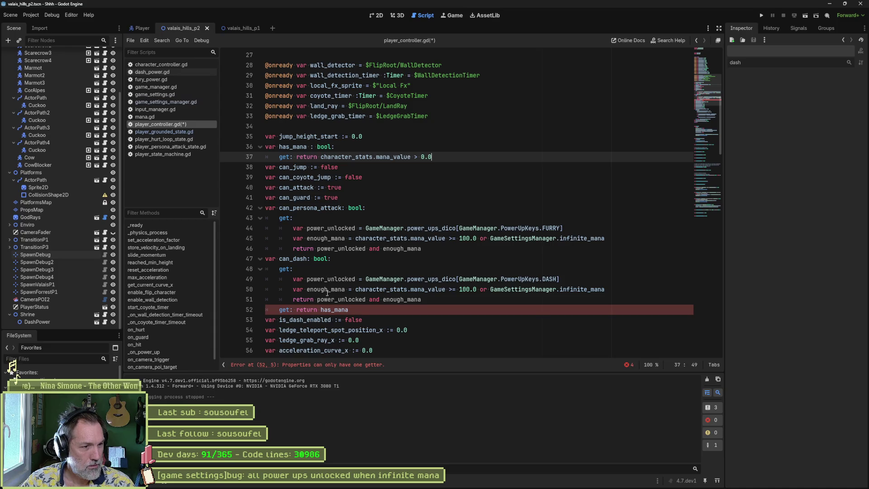
left_click(290, 311)
type("#")
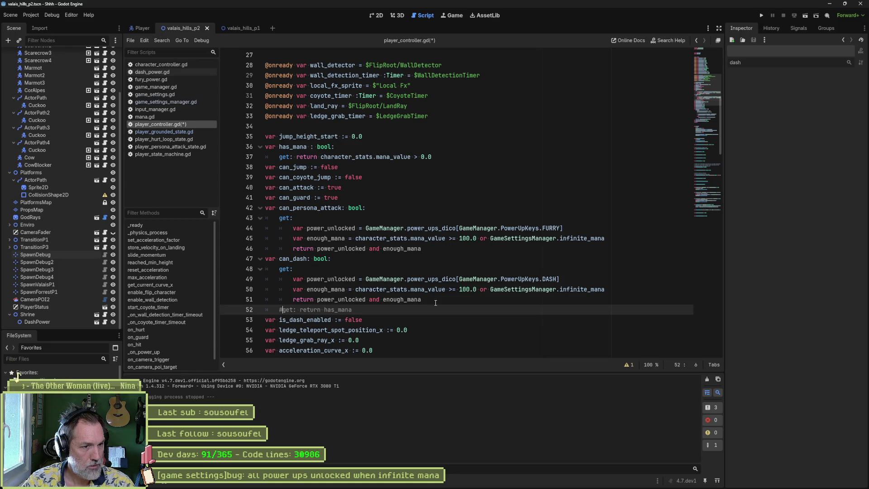
key("F6")
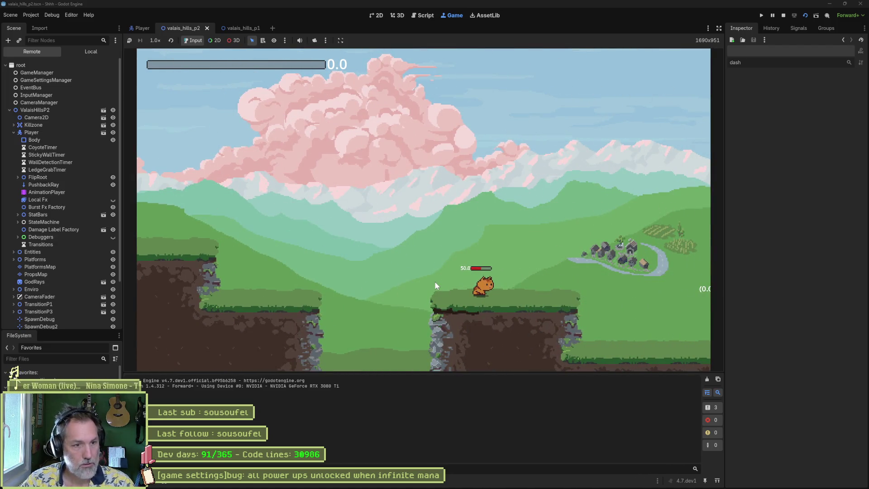
Play briefly, inspect the remote Player's dash properties, then stop the game.
key("Left")
key("space")
key("Right")
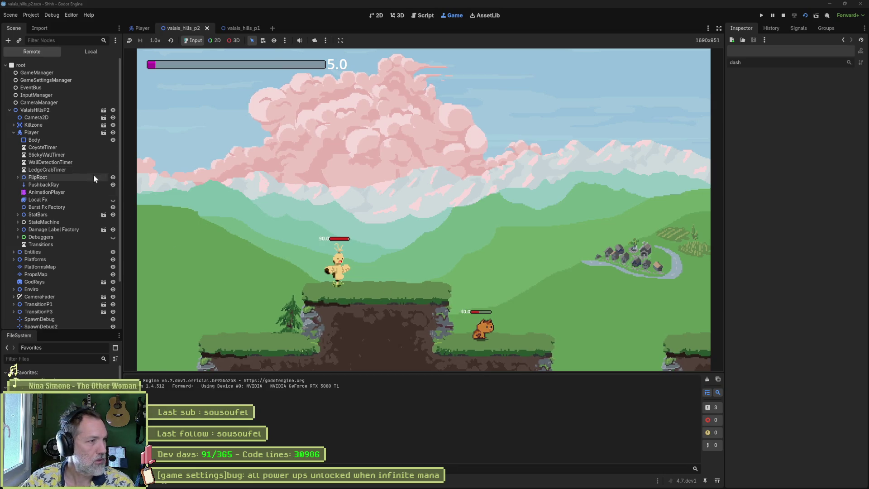
left_click(79, 134)
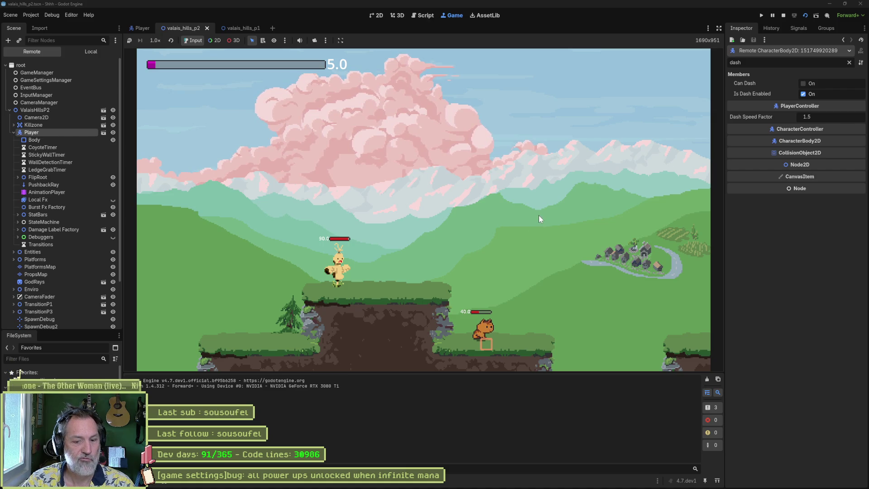
key("F8")
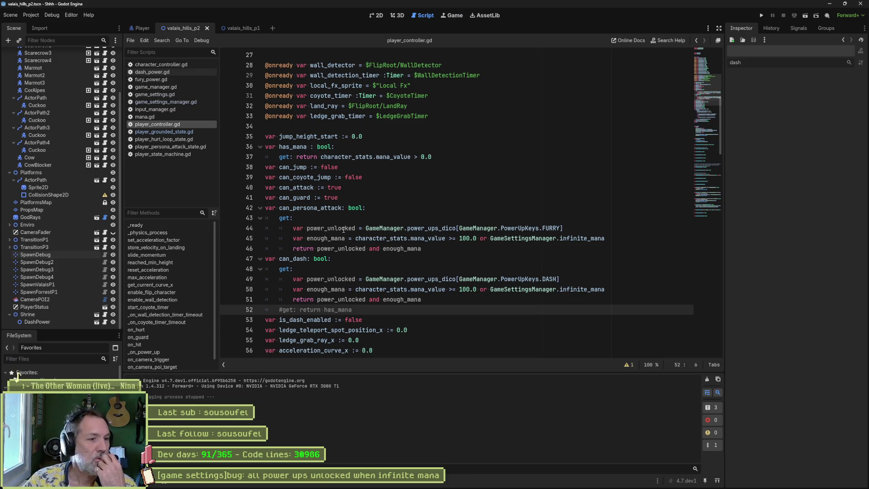
Lower the can_dash mana threshold on line 50 from 100.0 to 0.0 and run the scene.
double_click(304, 259)
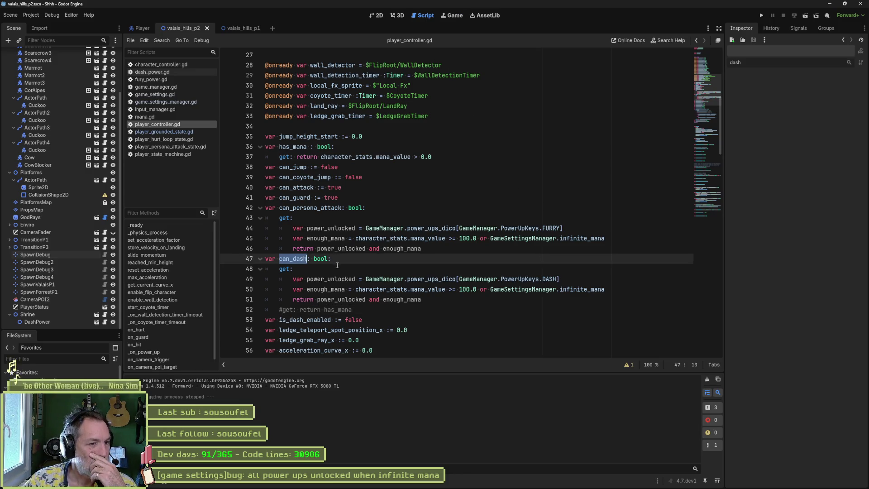
left_click_drag(365, 279, 561, 279)
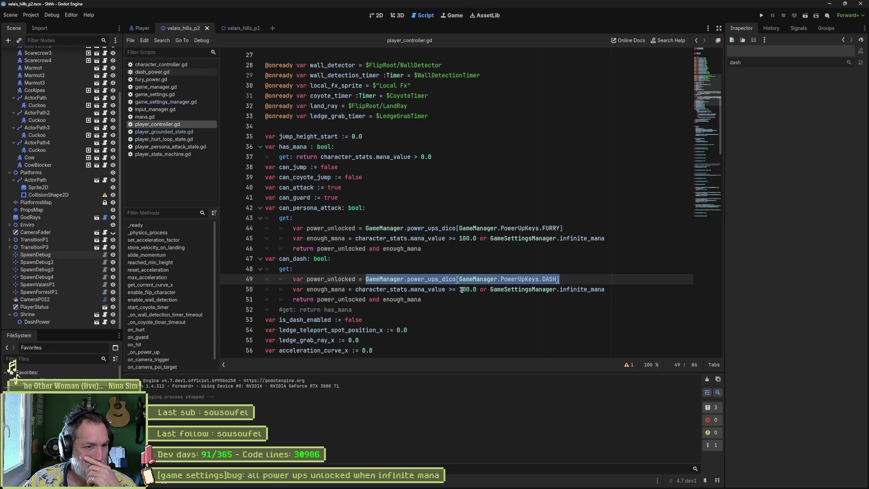
left_click(461, 290)
key("Delete")
key("Delete")
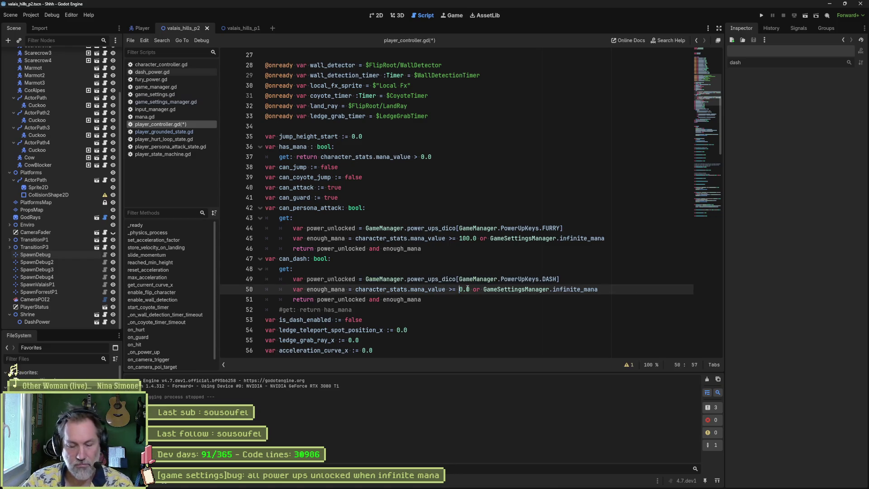
key("F6")
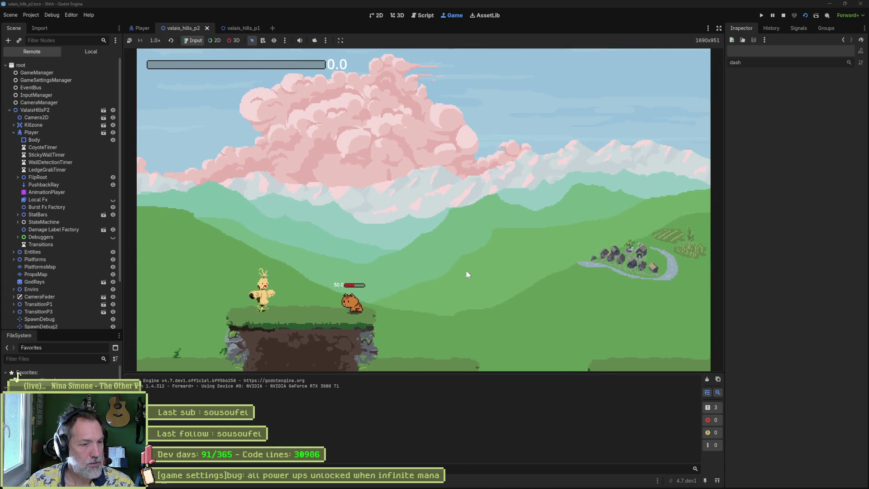
Attack the cat and fox enemies repeatedly to build and spend mana, then stop the game.
key("Right")
key("x")
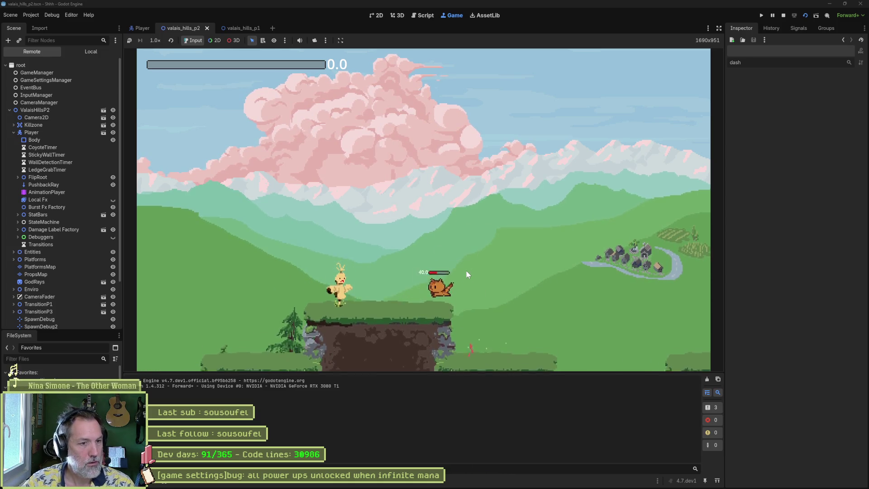
key("x")
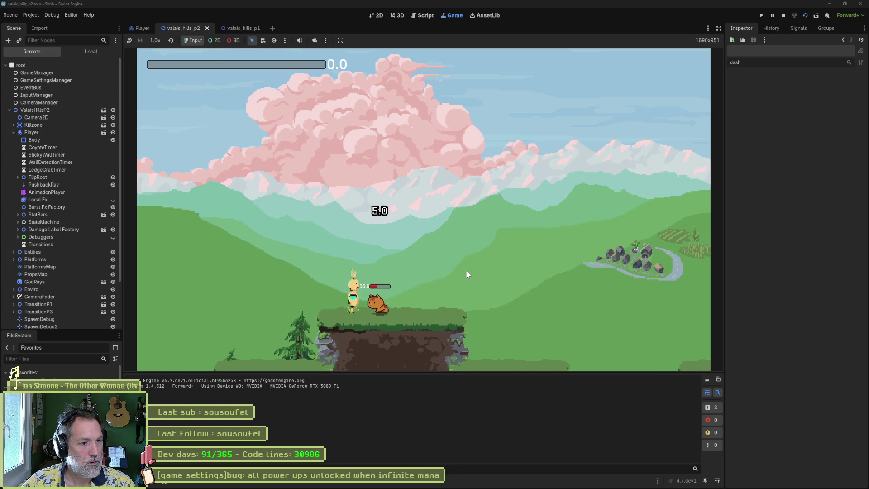
key("x")
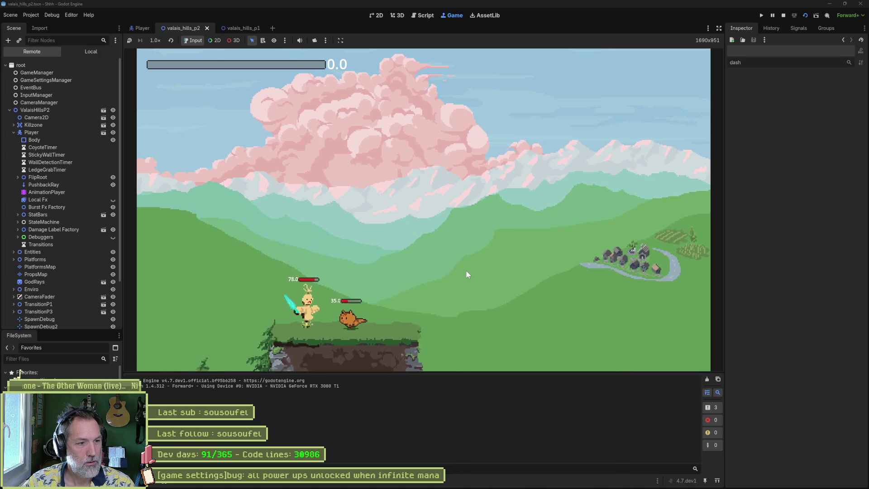
key("x")
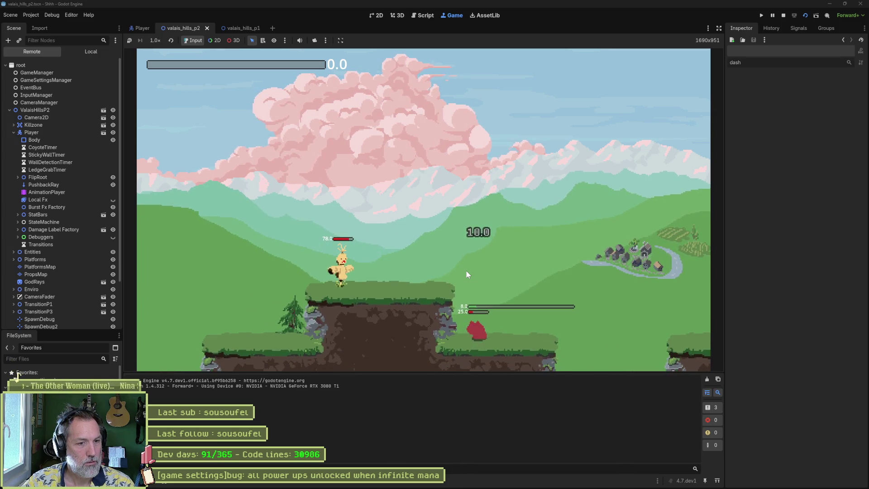
key("x")
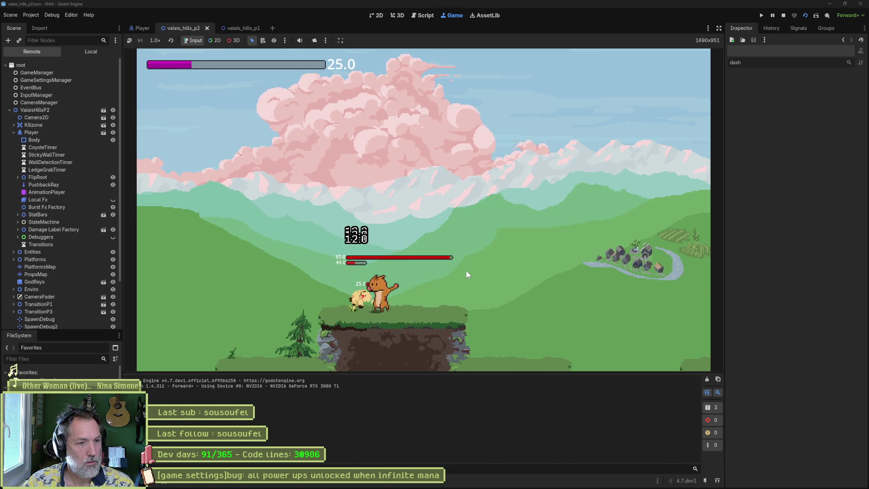
key("x")
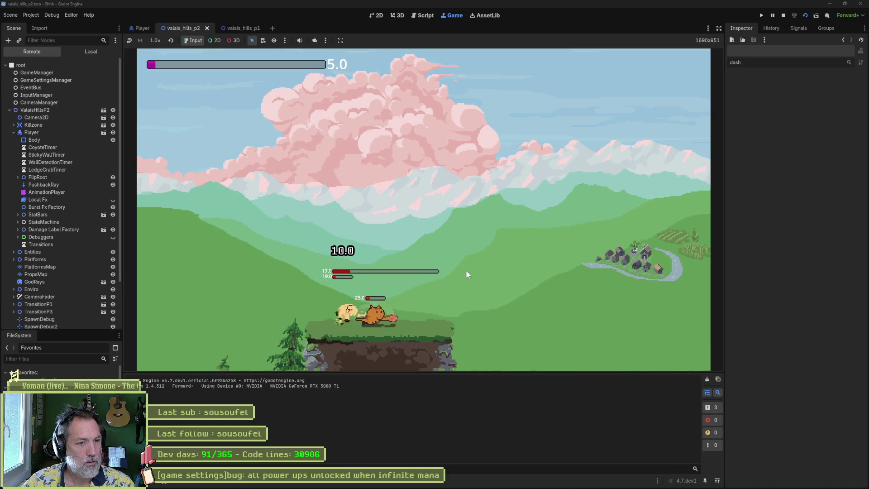
key("F8")
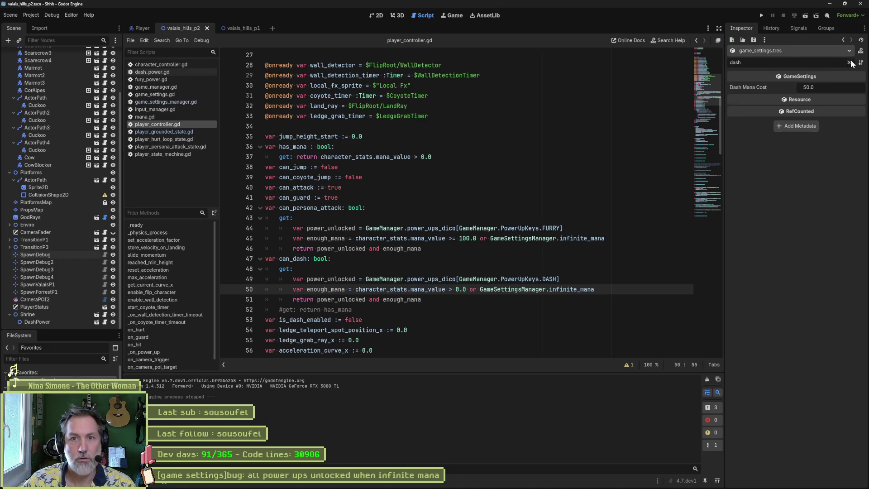
Clear the property filter, rerun the scene, and defeat the yellow character to build mana.
left_click(849, 63)
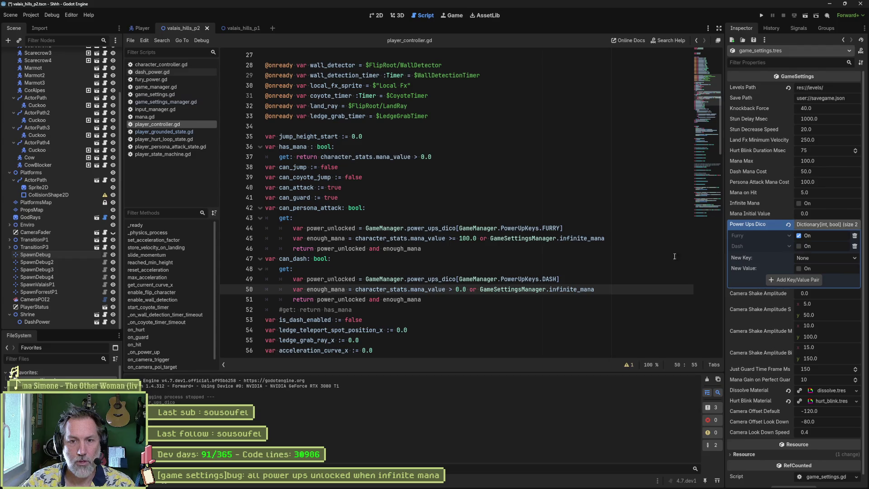
key("F6")
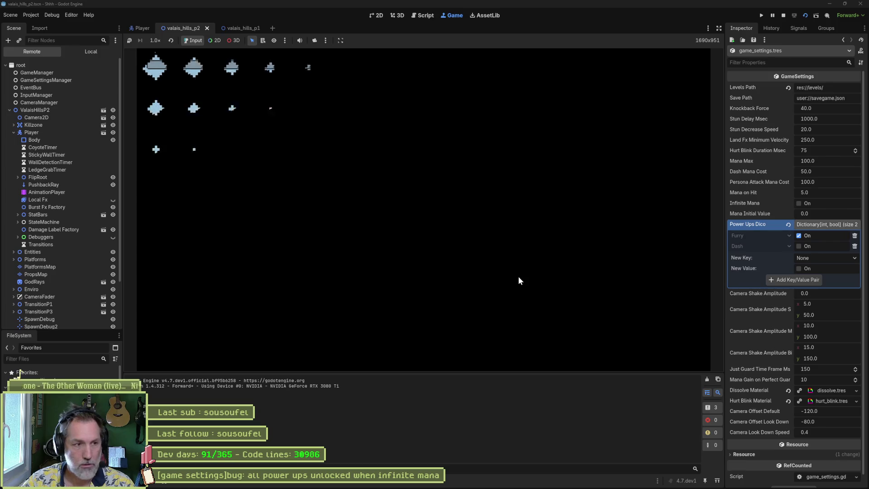
key("Left")
key("space")
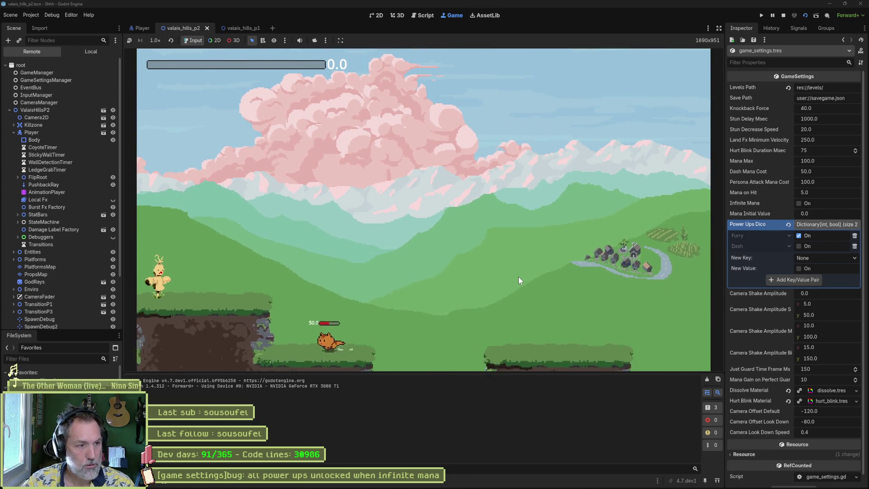
key("Left")
key("space")
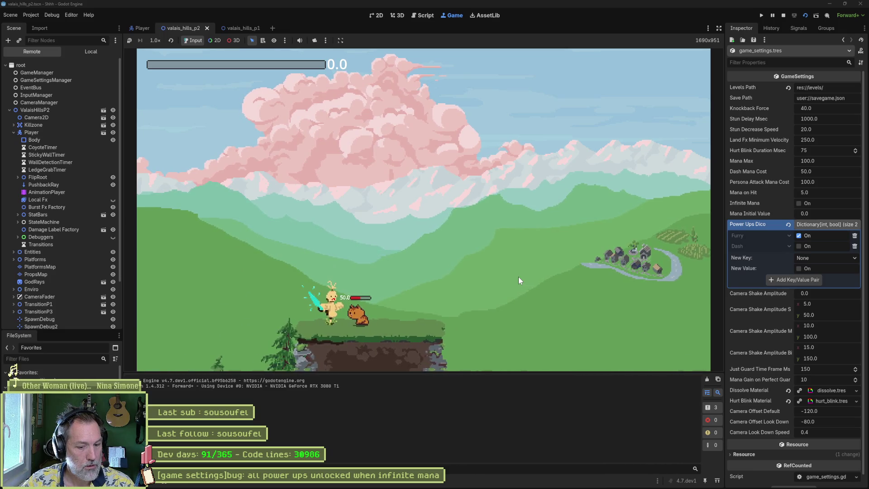
key("x")
key("x")
key("x")
key("x")
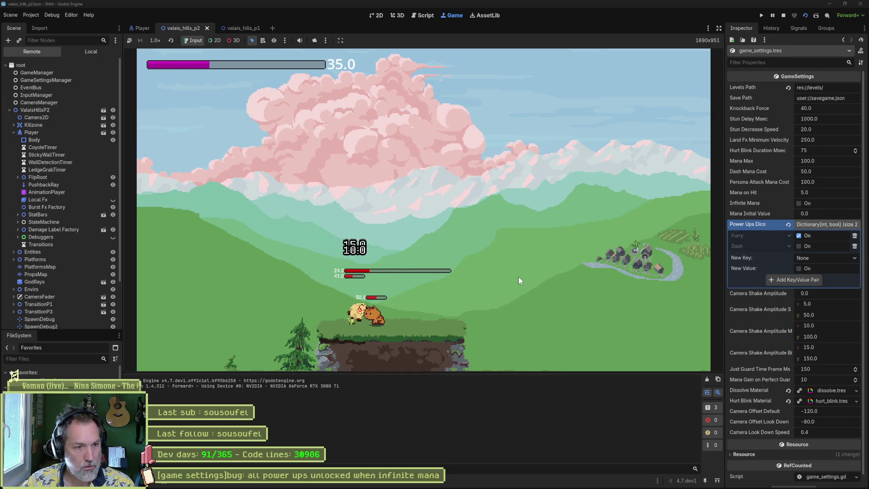
key("x")
key("x")
key("x")
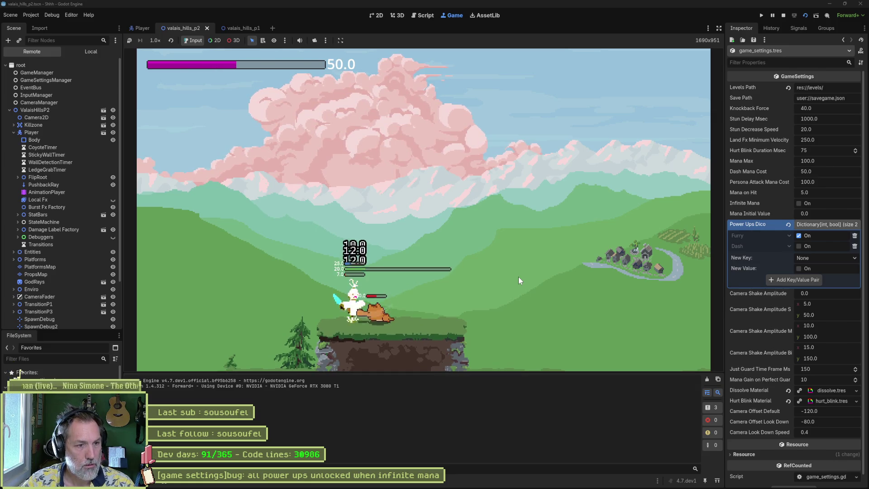
key("x")
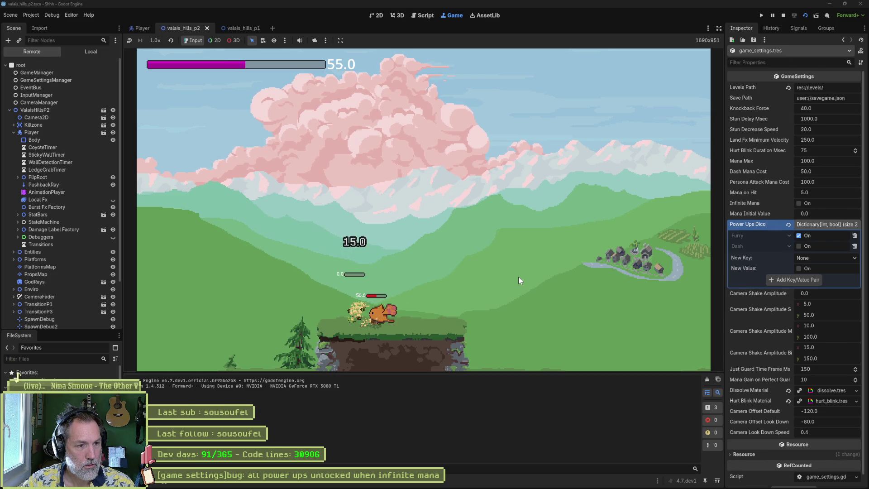
Run right to the mole, strike it to test mana gain, then stop the game.
key("Right")
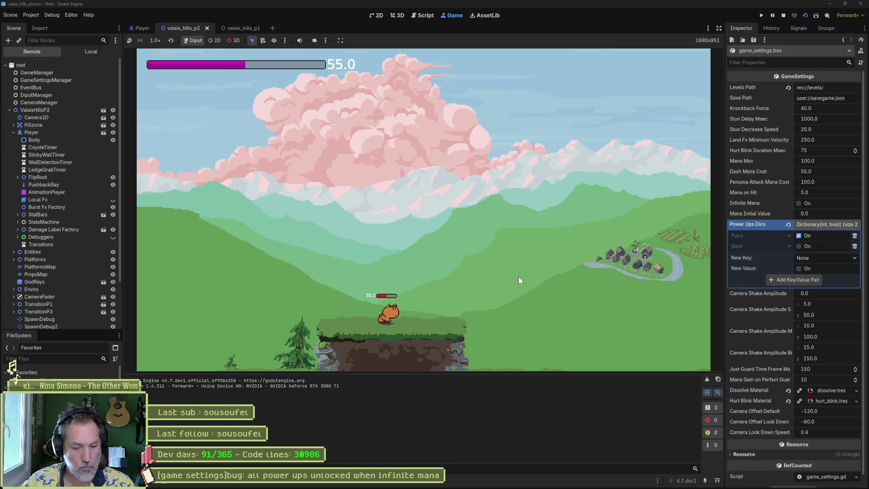
key("Right")
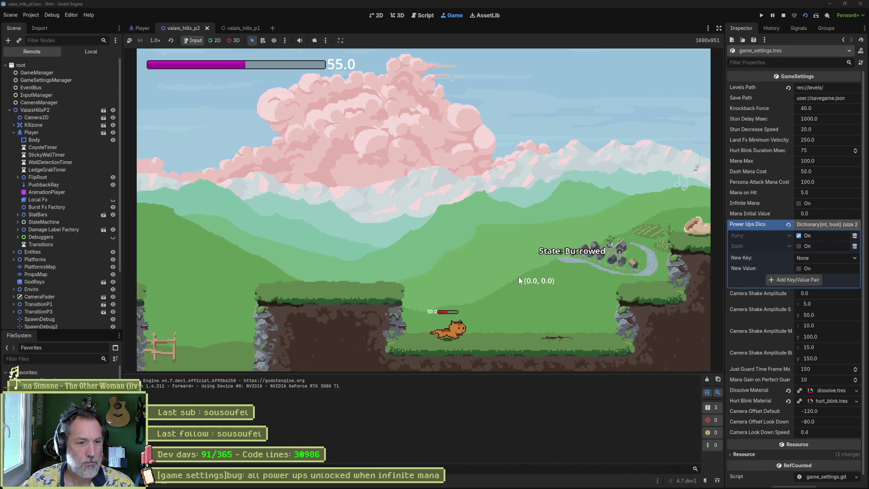
key("Left")
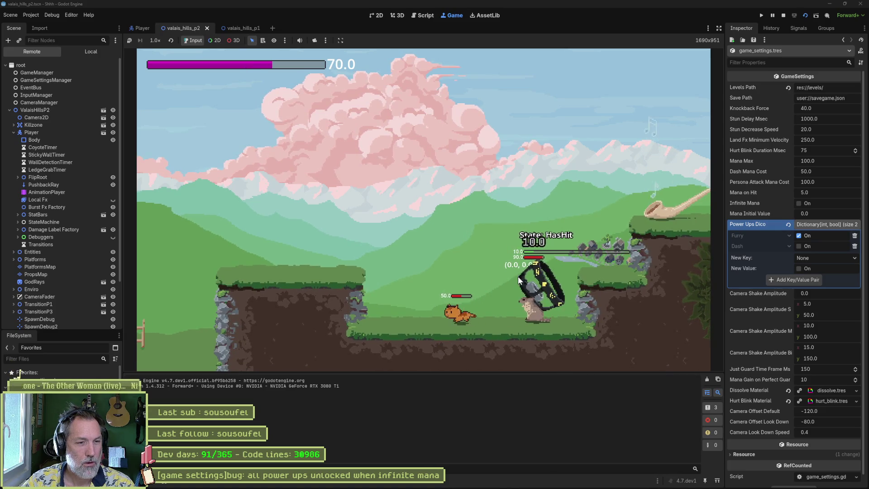
key("Left")
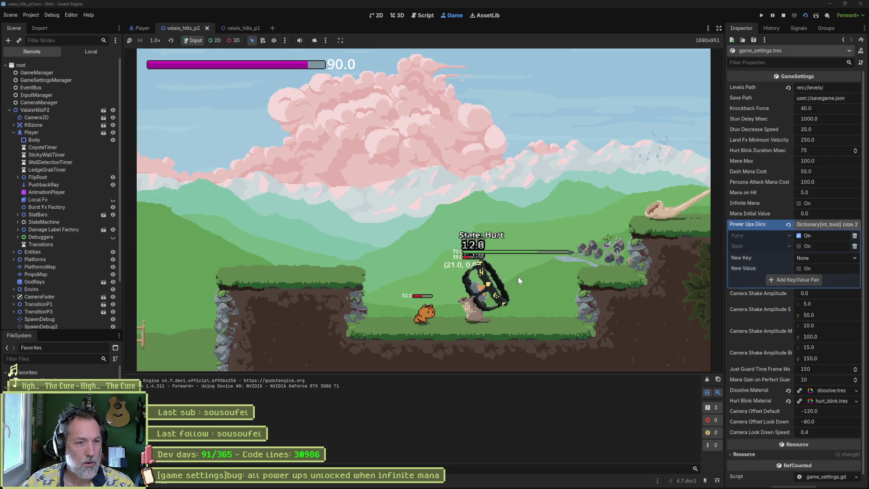
key("x")
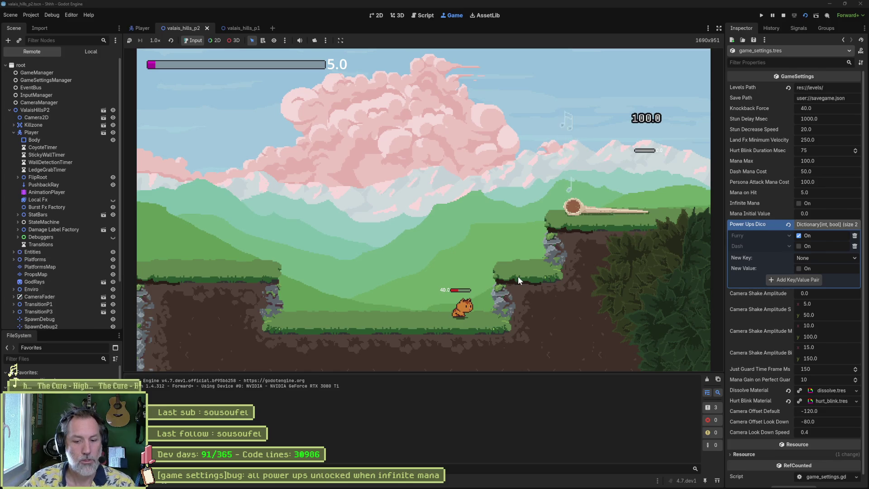
key("F8")
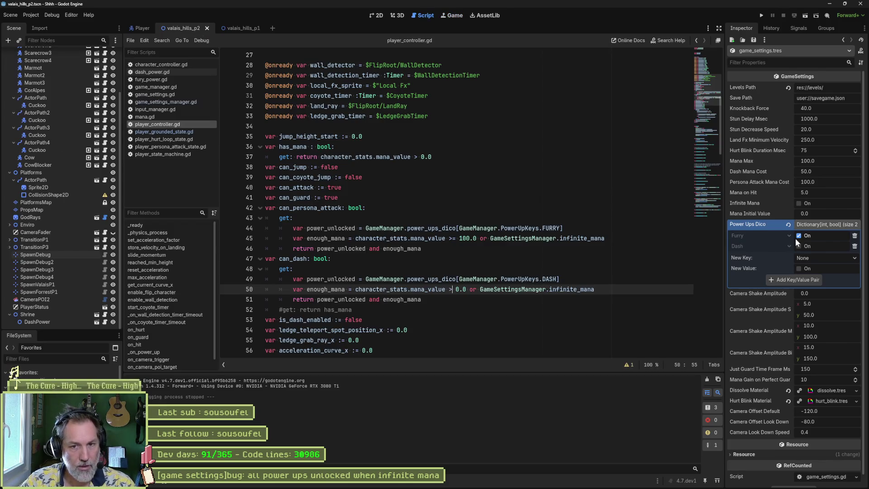
Turn on Infinite Mana and enable Furry, testing over several game runs.
left_click(802, 204)
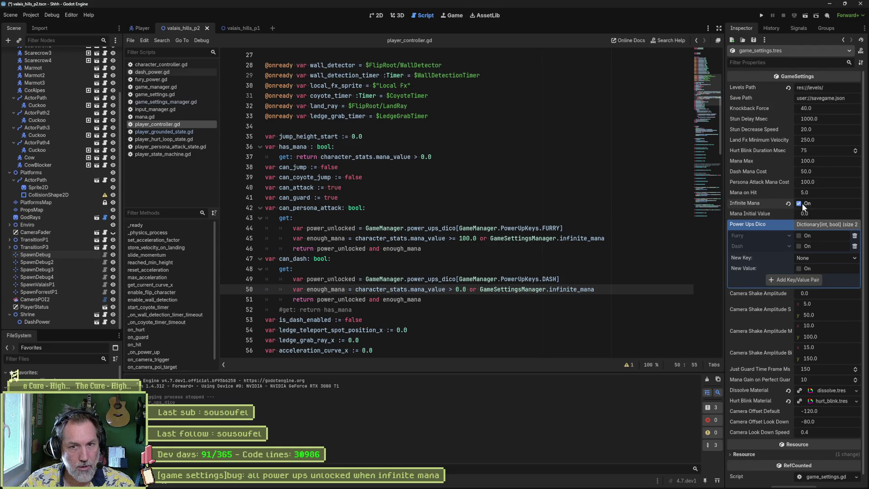
key("F6")
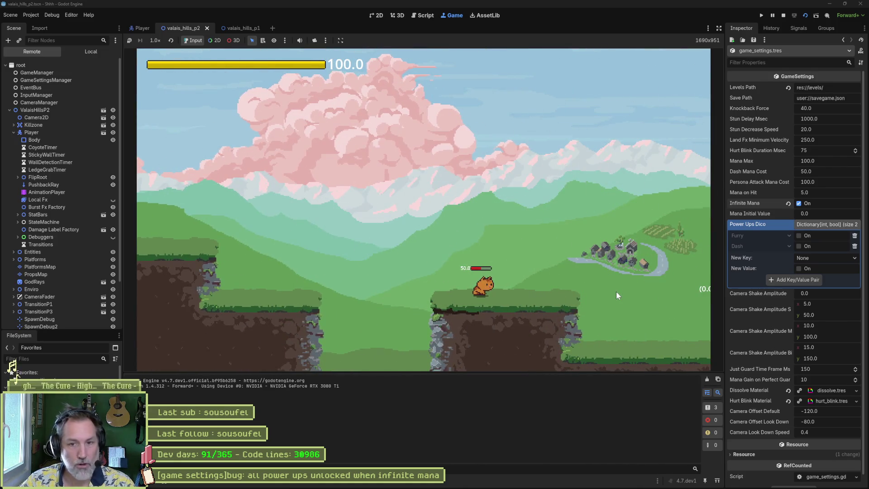
left_click(802, 235)
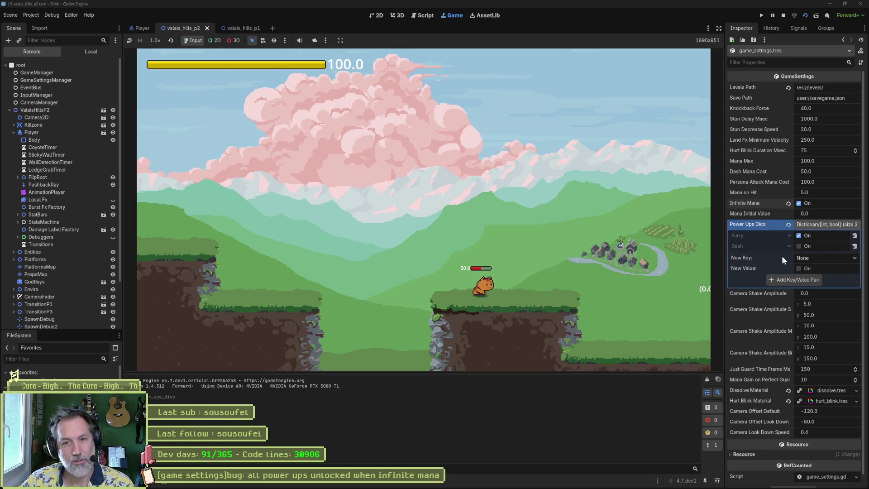
key("F8")
key("F5")
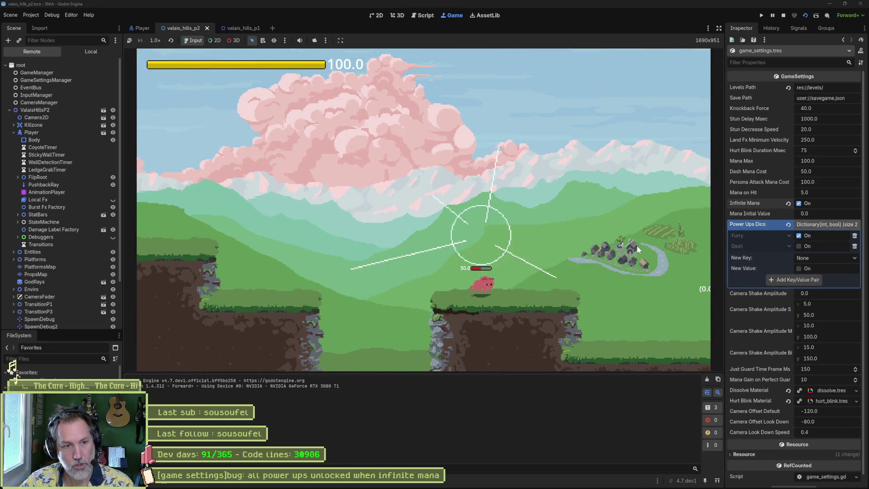
key("F8")
key("F5")
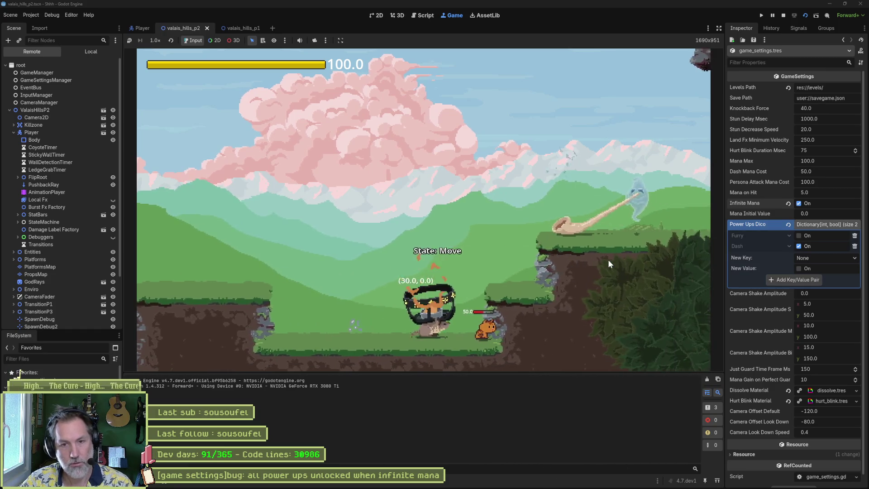
key("F8")
key("F5")
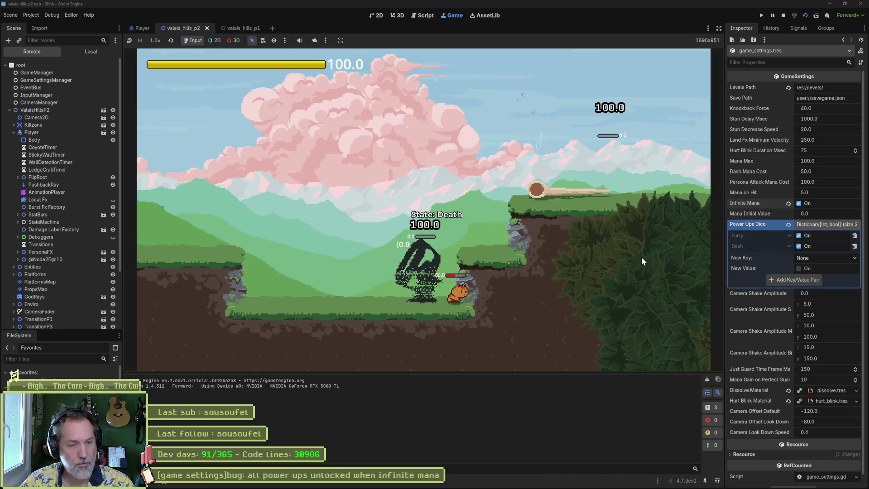
key("F8")
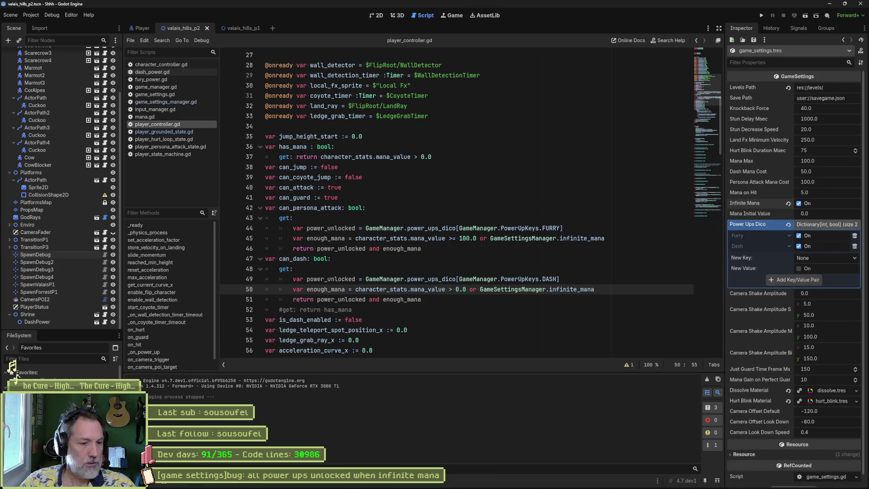
Check the Asana task board and the git client's changes.
left_click(479, 481)
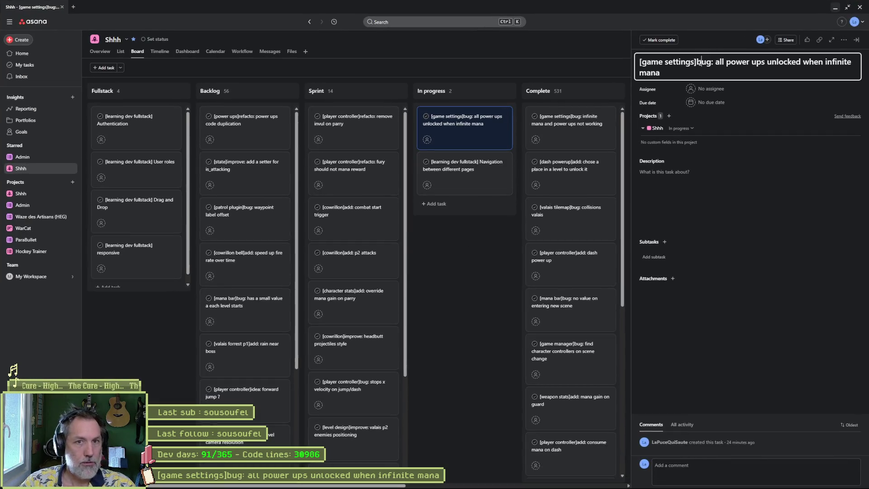
left_click(495, 481)
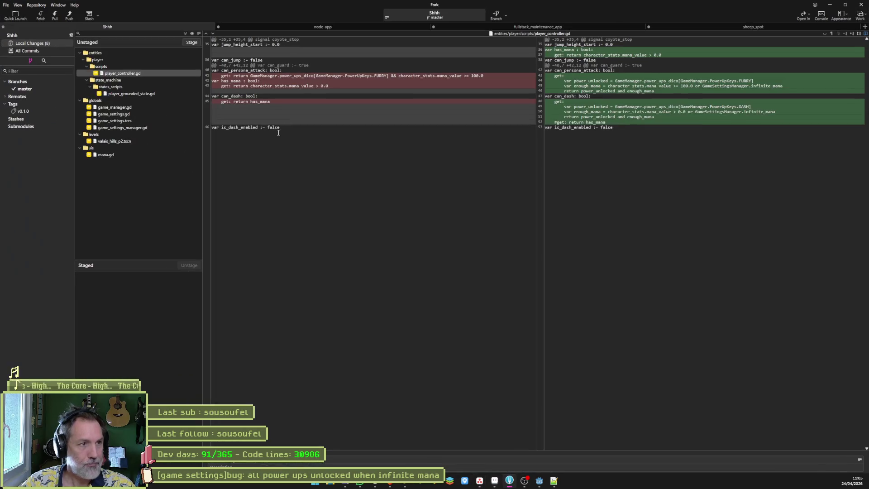
key("alt+Tab")
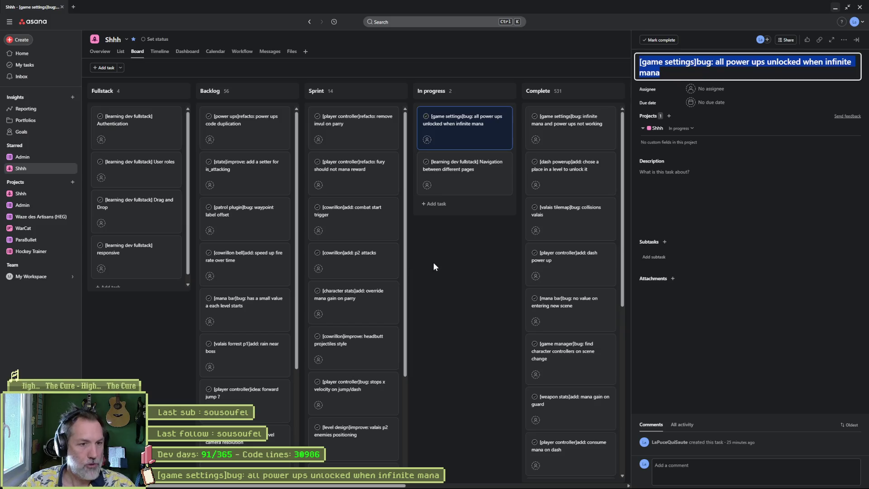
Delete the commented-out '#get: return has_mana' line from player_controller.gd.
mouse_move(546, 483)
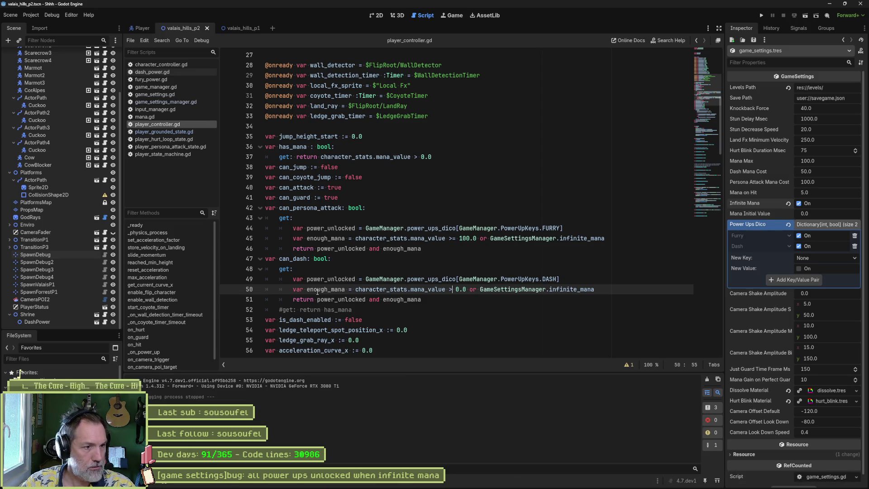
triple_click(388, 311)
key("BackSpace")
key("BackSpace")
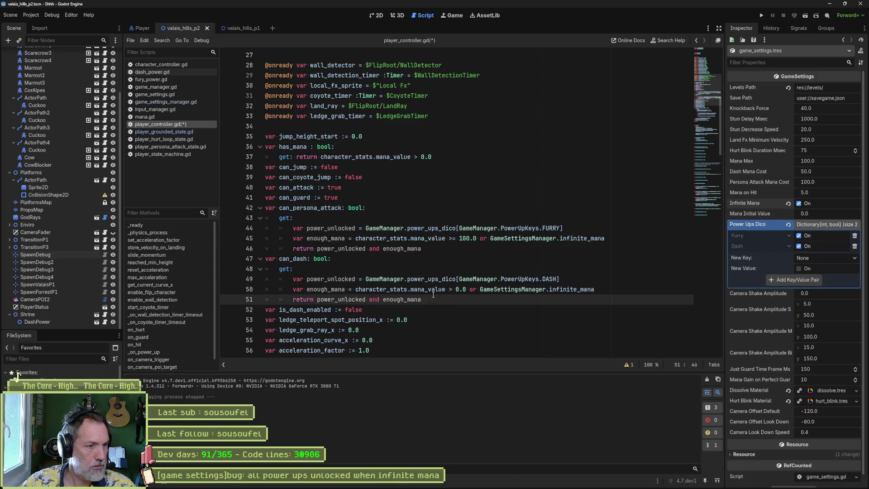
Check the mana threshold on line 45, then bring up the Asana task board.
left_click(471, 238)
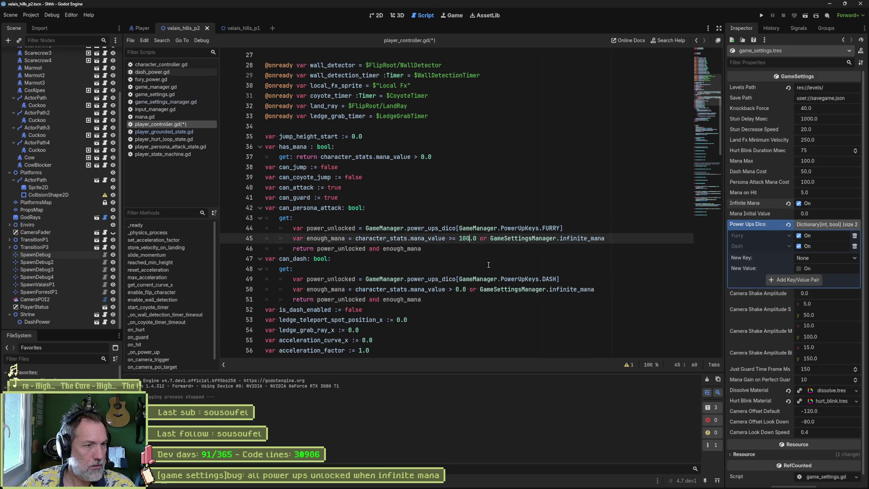
key("alt+Tab")
left_click(510, 481)
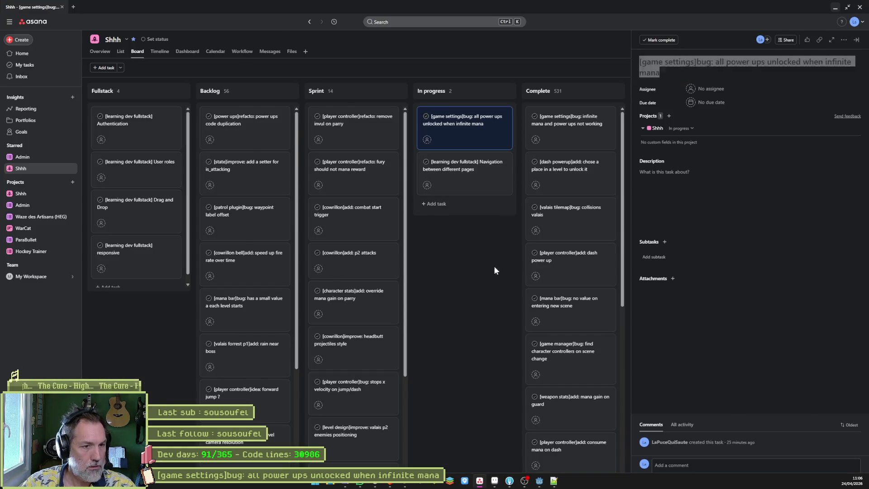
Review the player_grounded_state.gd diff in Fork, which drops the infinite_mana check, then return to Godot.
left_click(510, 481)
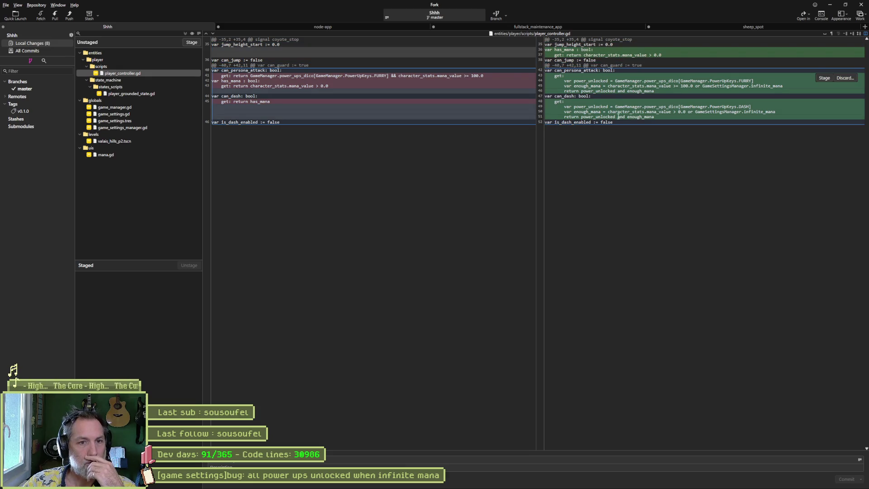
left_click(120, 94)
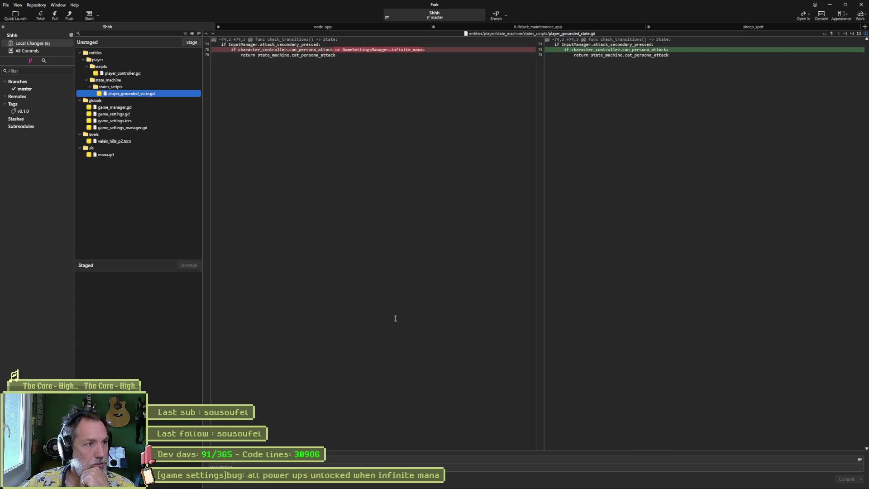
left_click(539, 483)
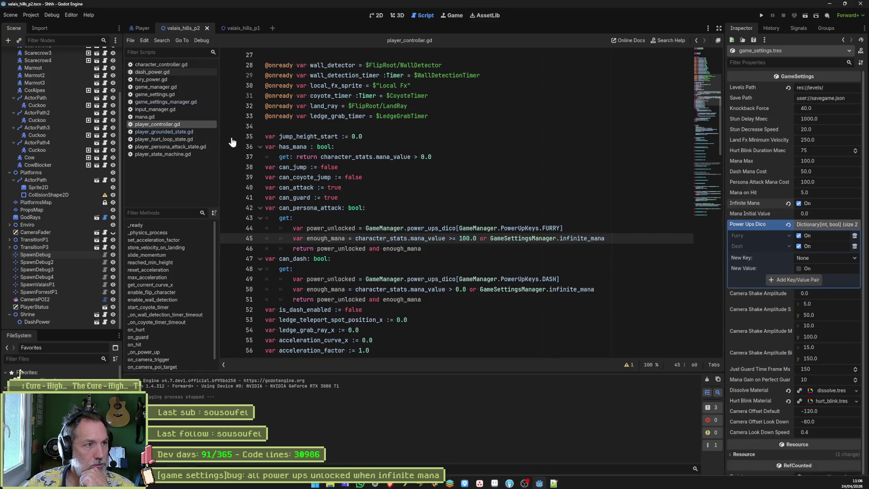
Inspect the character_controller.is_dash_enabled check on line 62 of player_grounded_state.gd, then go back to Fork.
left_click(163, 131)
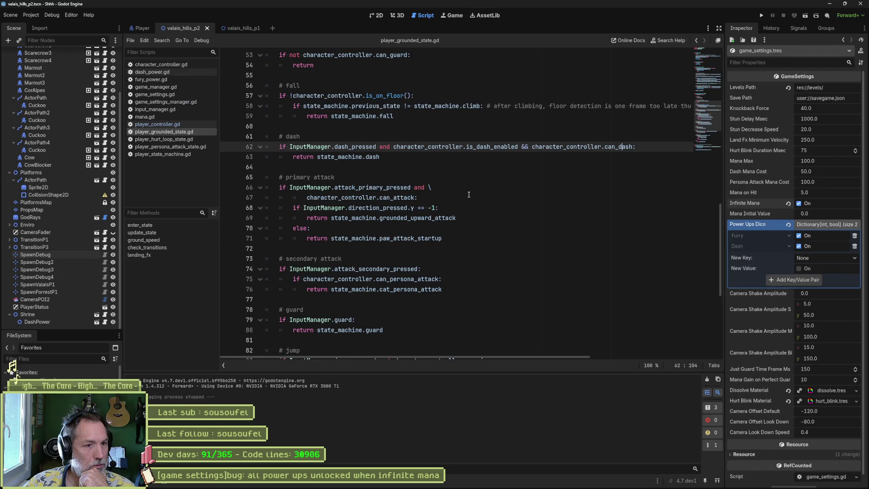
double_click(396, 147)
left_click(521, 147, "shift")
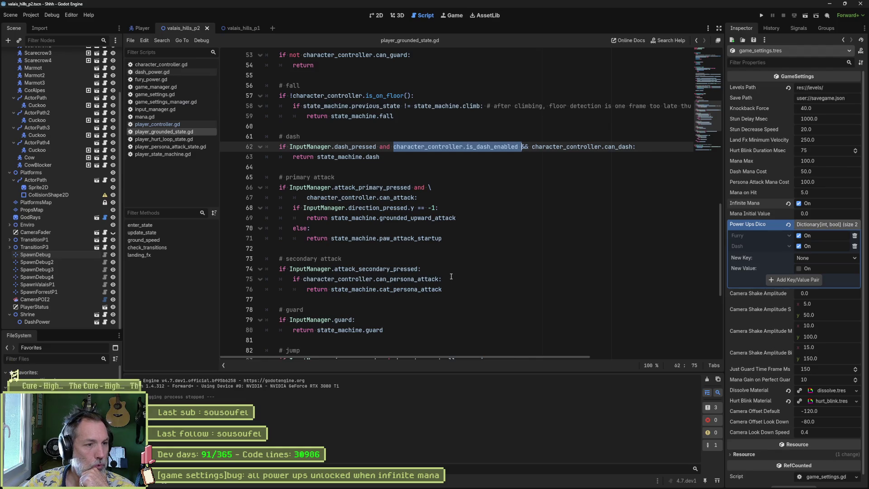
key("alt+Tab")
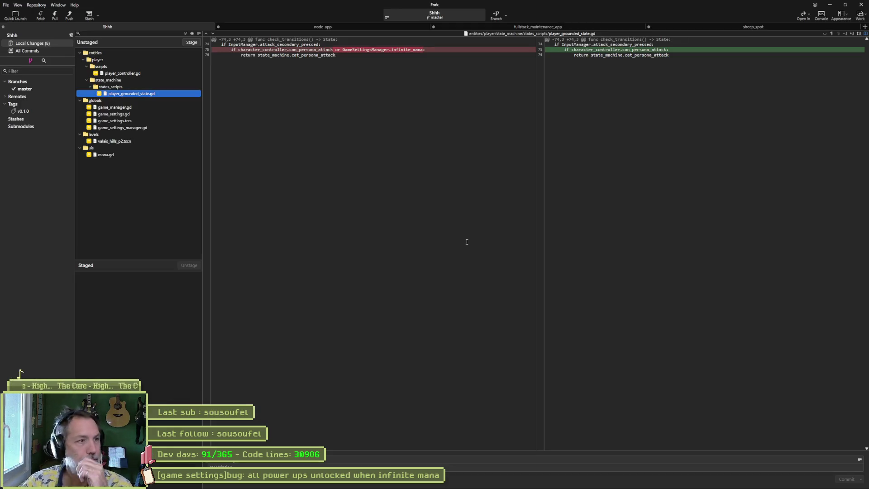
Review the game_manager.gd, game_settings.gd, game_settings.tres, game_settings_manager.gd and mana.gd diffs, then stage all eight files.
left_click(134, 107)
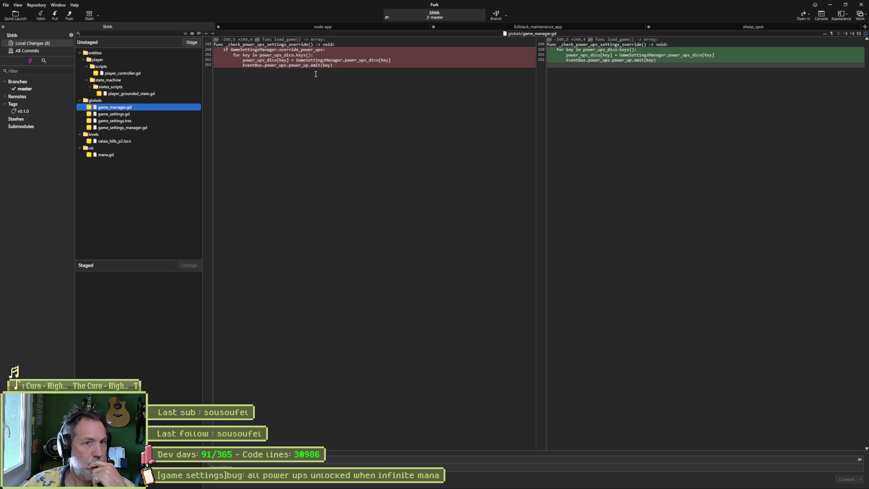
left_click(156, 116)
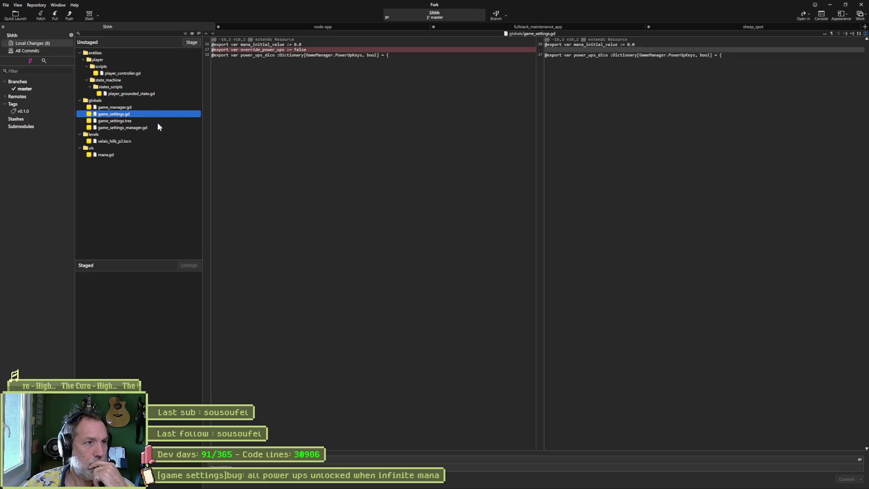
left_click(157, 122)
left_click(156, 129)
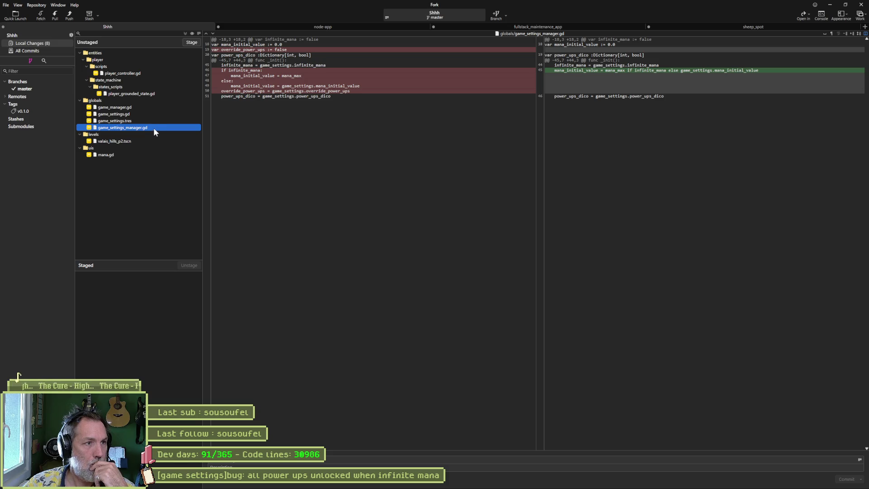
mouse_move(351, 49)
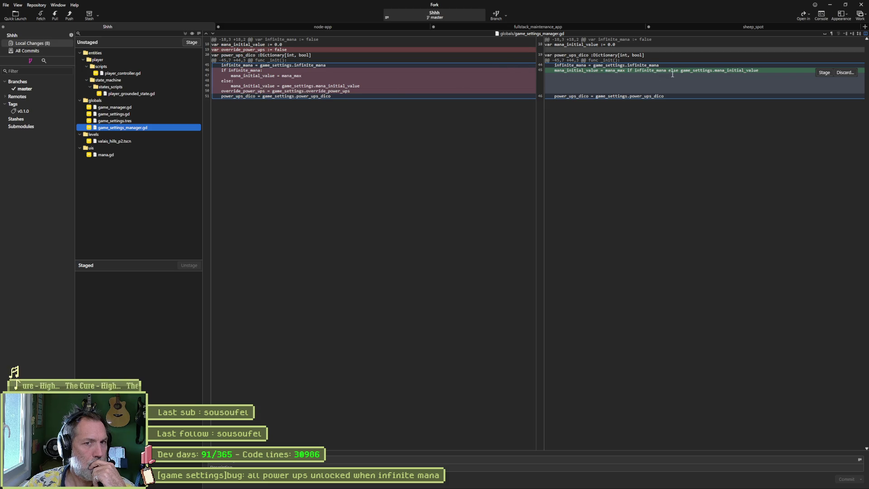
left_click(128, 156)
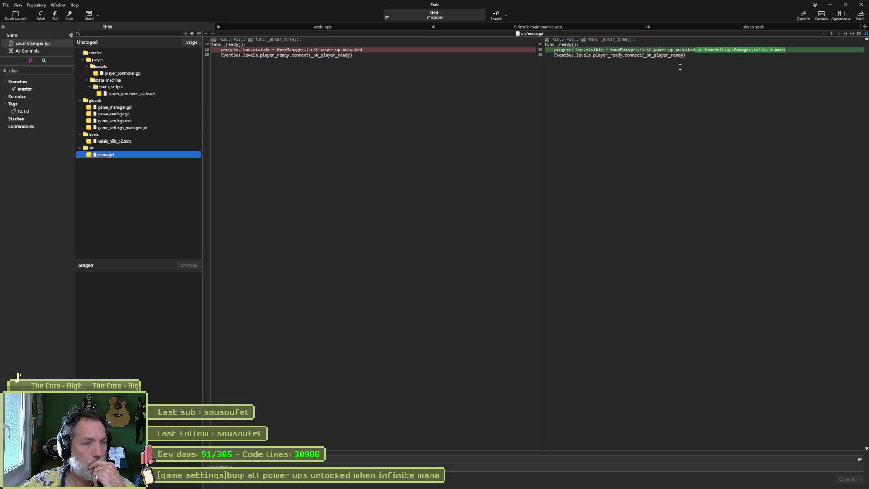
left_click(189, 43)
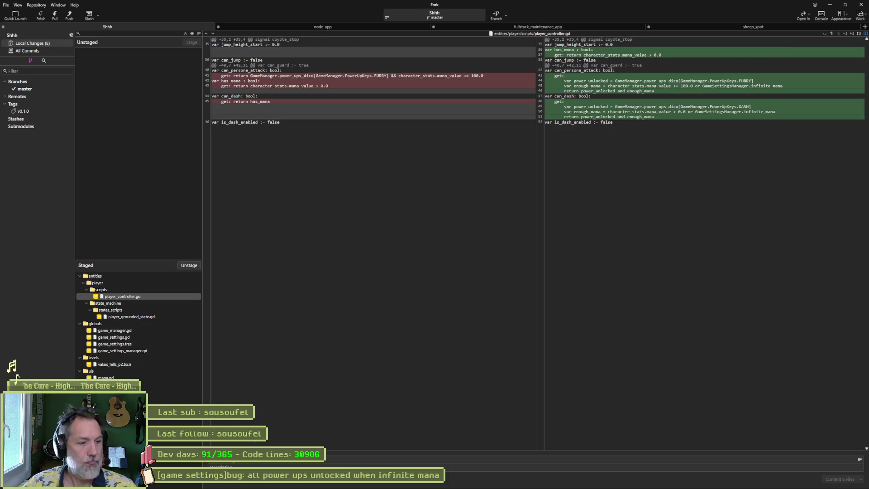
Write the commit summary ending in 'game settings' and commit the eight staged files.
key("ctrl+v")
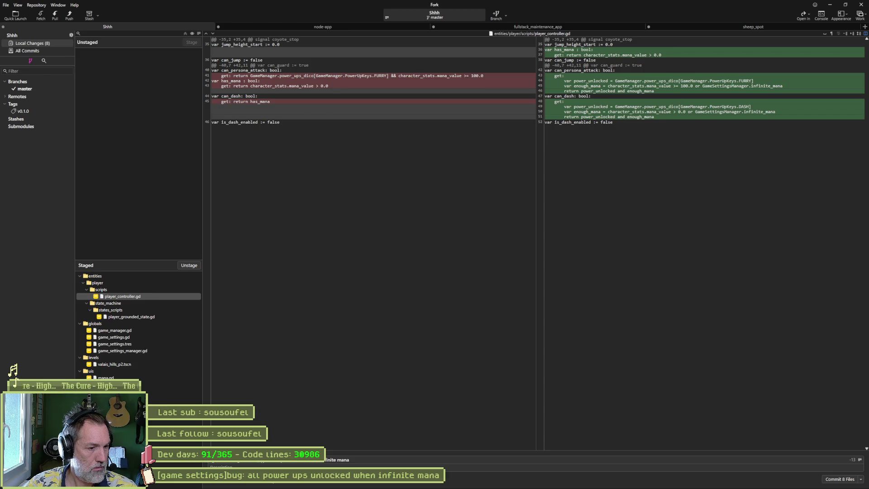
key("BackSpace")
key("BackSpace")
key("BackSpace")
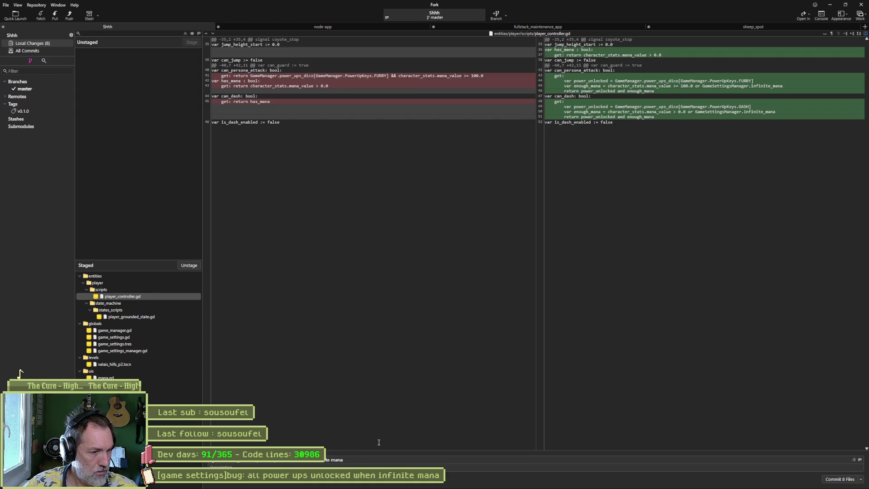
key("BackSpace")
key("BackSpace")
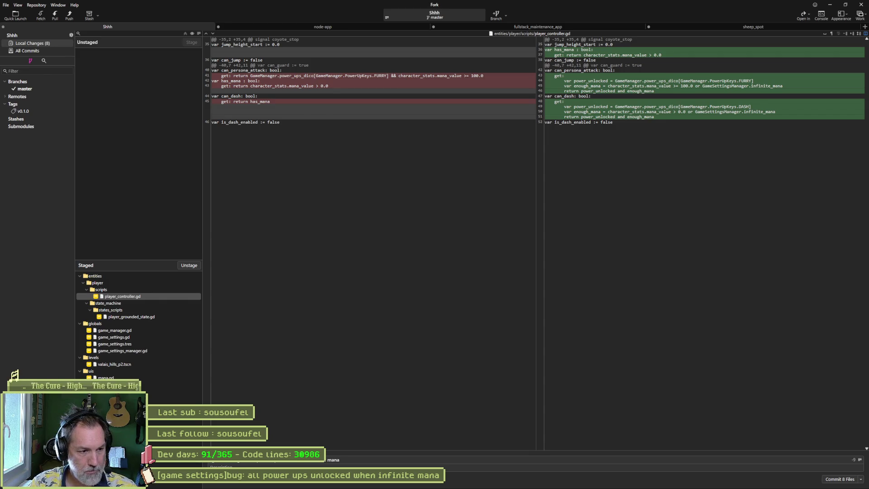
type("ingame settings")
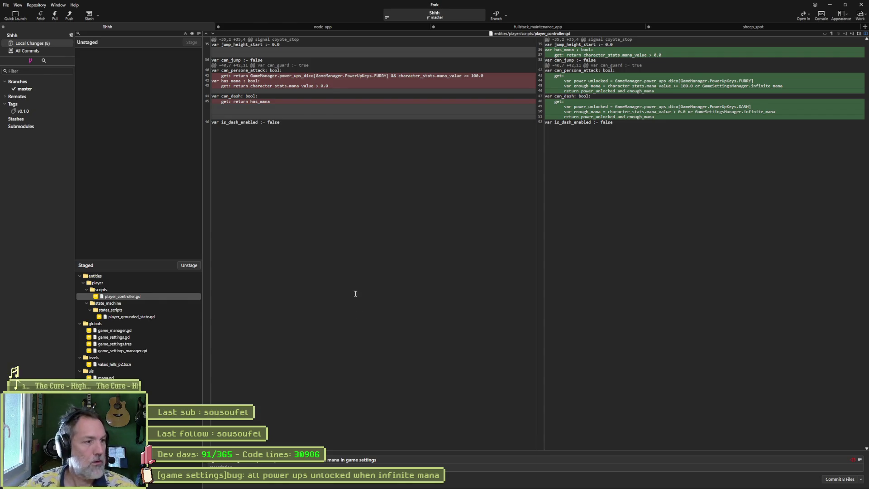
left_click(829, 480)
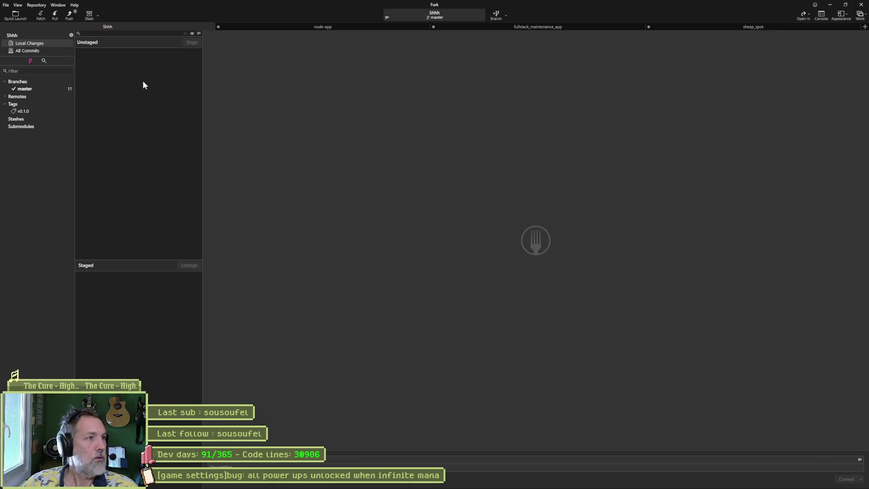
Push master to origin and switch back to the editor.
left_click(69, 16)
left_click(473, 269)
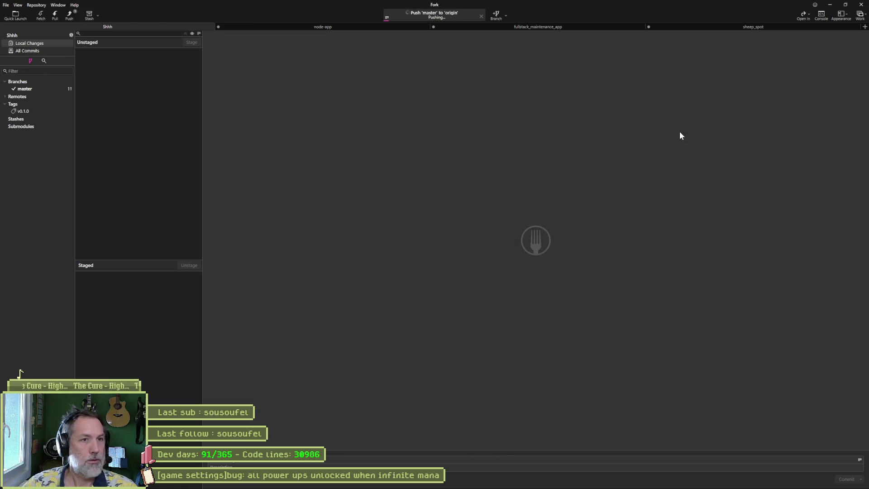
key("alt+Tab")
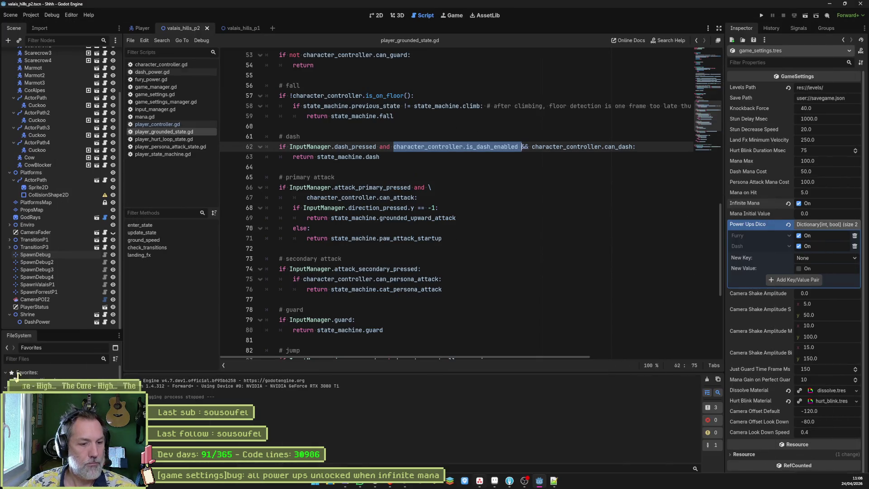
Move the infinite-mana power-ups bug card to Complete and the fury mana reward card to In progress.
left_click(539, 481)
left_click_drag(464, 120, 543, 120)
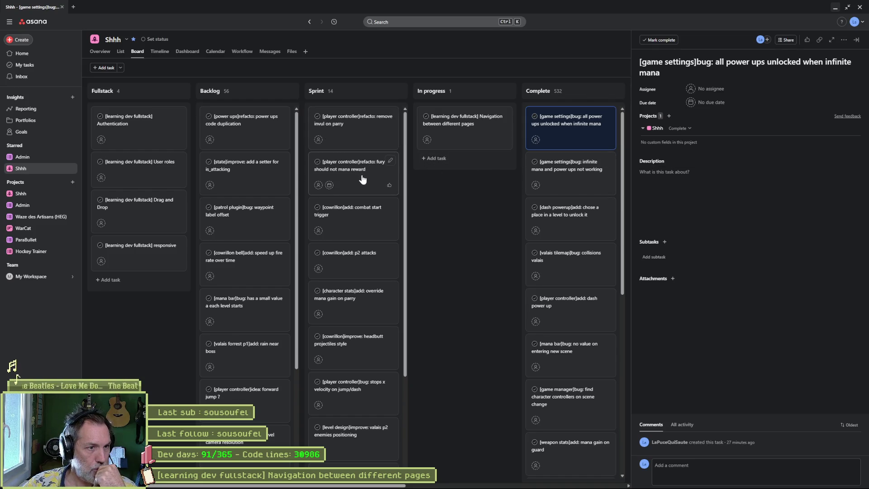
mouse_move(357, 175)
left_mouse_down()
mouse_move(358, 134)
mouse_move(367, 134)
mouse_move(355, 128)
mouse_move(466, 122)
left_mouse_up()
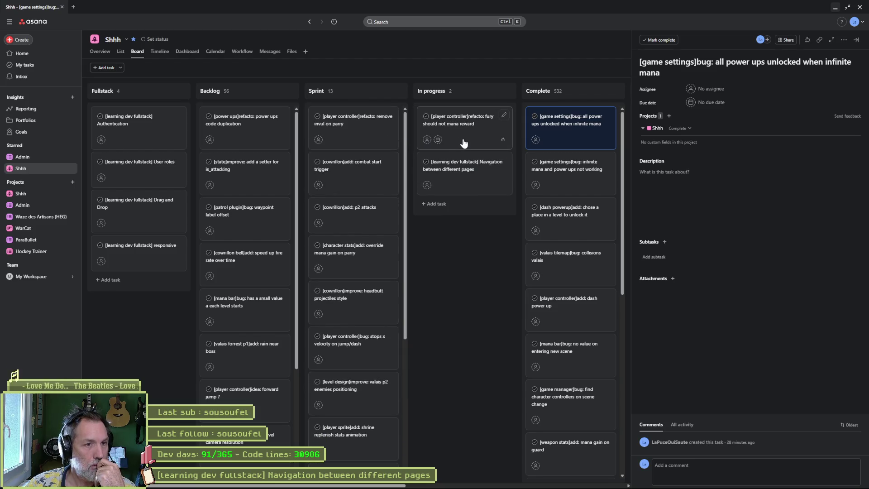
mouse_move(495, 484)
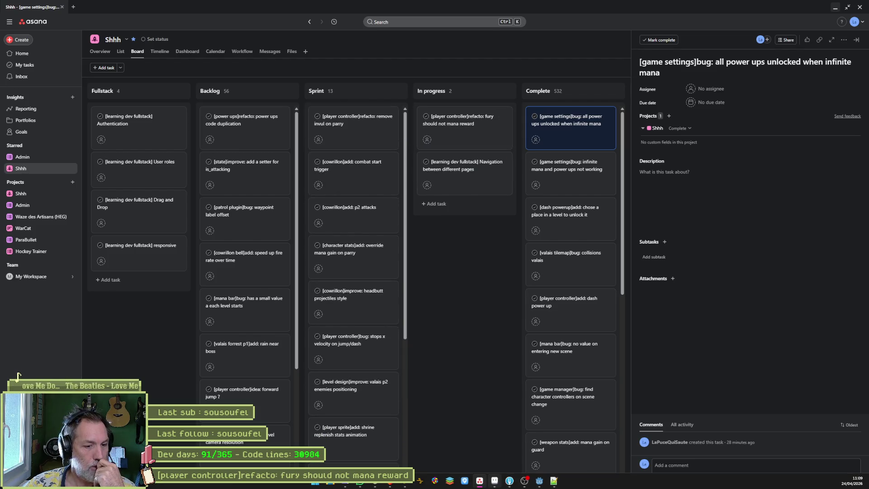
left_click(539, 482)
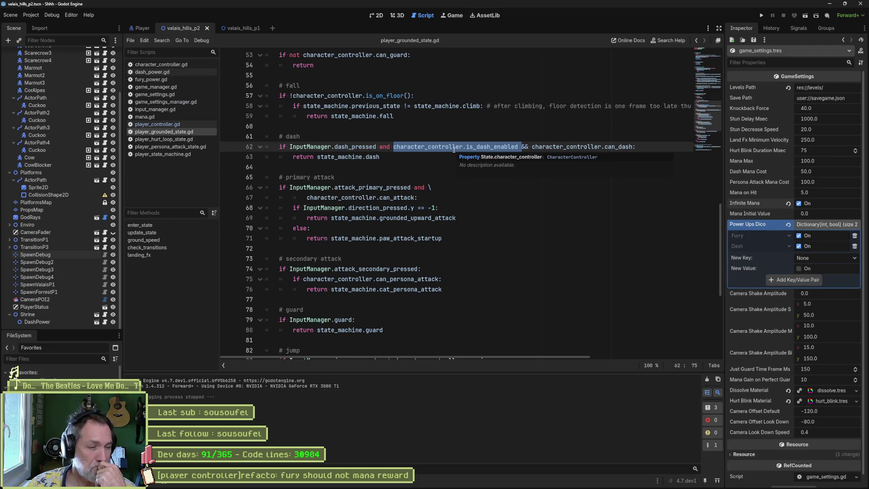
Put the caret at the end of line 63 and start a quick file search.
left_click(426, 156)
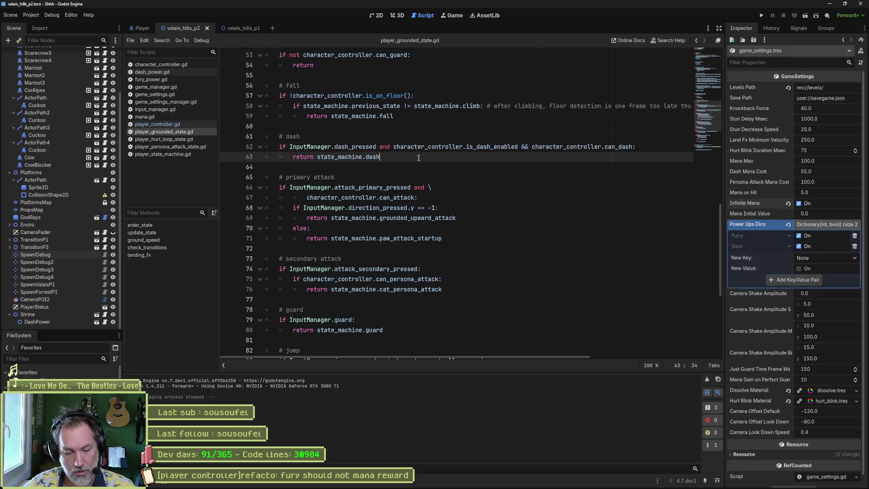
key("alt+shift+o")
Open hit_box.gd from a 'hit_' search and look at its is_guardable variable on line 9.
type("hit_")
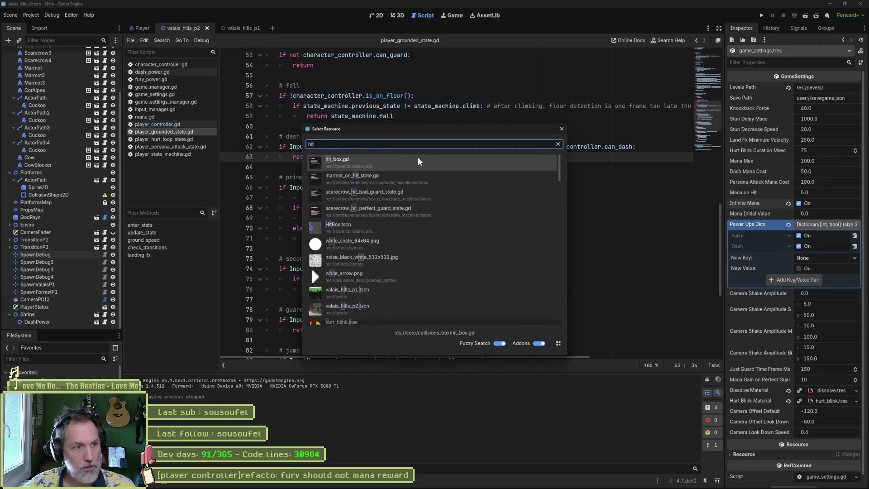
left_click(417, 159)
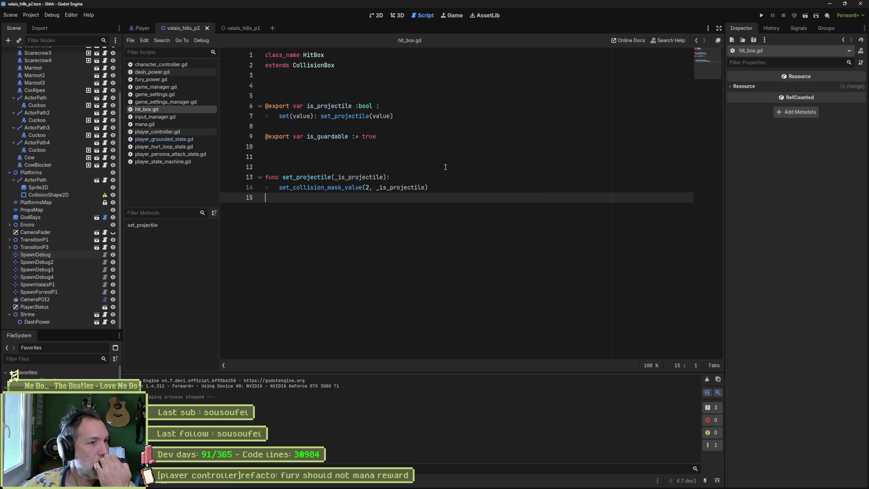
double_click(328, 137)
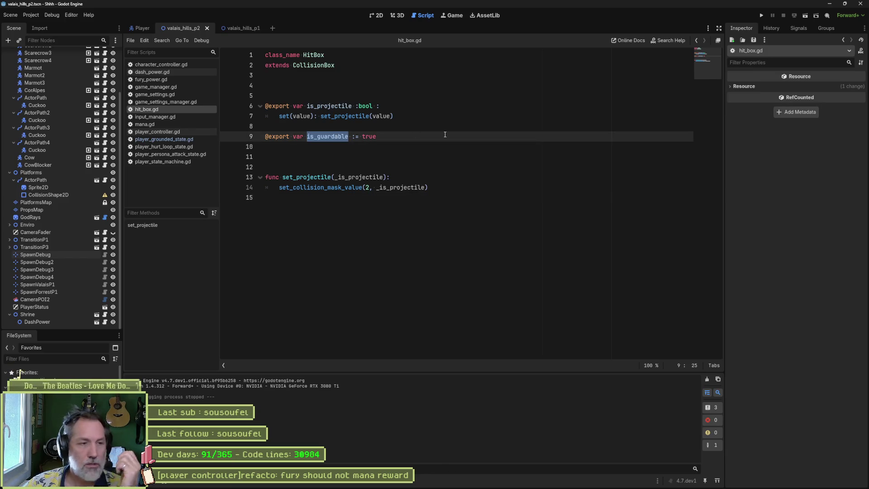
left_click(409, 140)
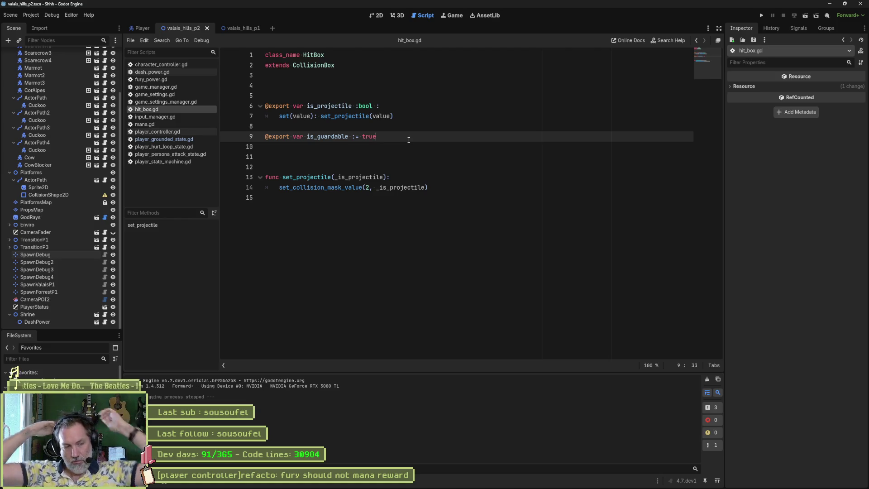
Close every script except hit_box.gd, then quick-open character_controller.gd.
right_click(143, 108)
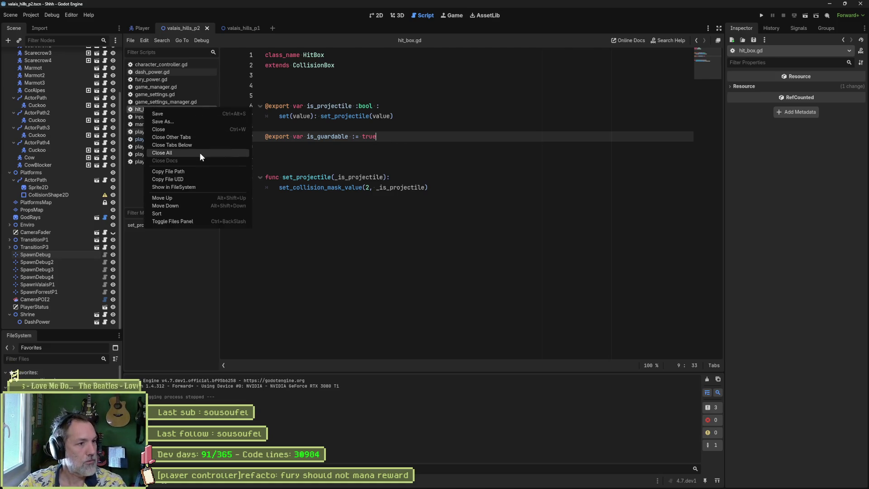
left_click(201, 138)
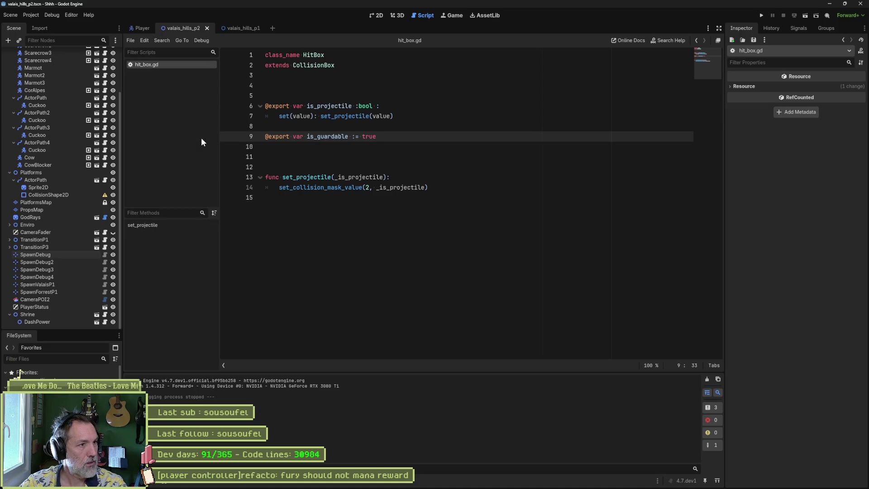
key("ctrl+alt+o")
type("chara")
key("Return")
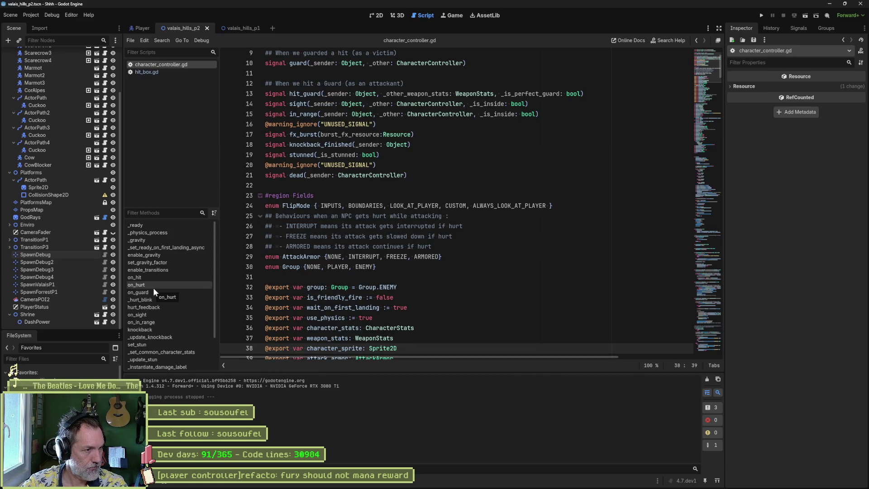
Jump to on_hit in character_controller.gd, then open state_machine.gd at its on_hit function.
left_click(158, 277)
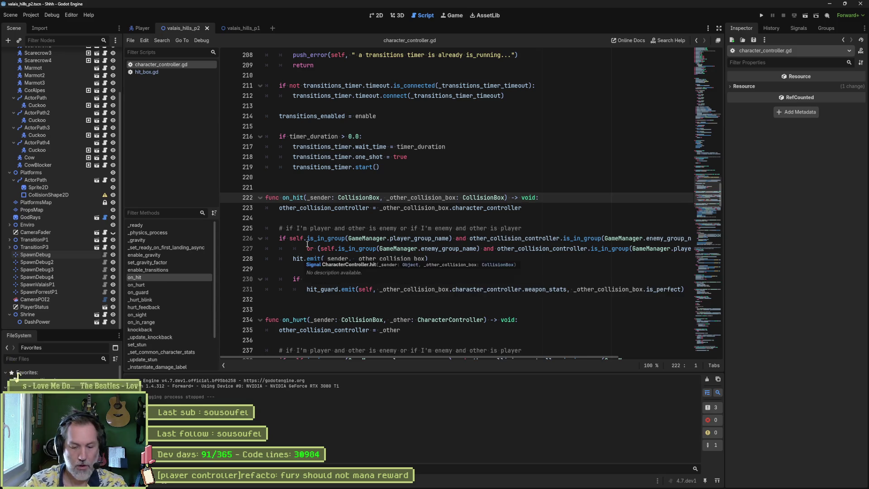
key("shift+alt+o")
type("state_ma")
key("Down")
key("Down")
key("Return")
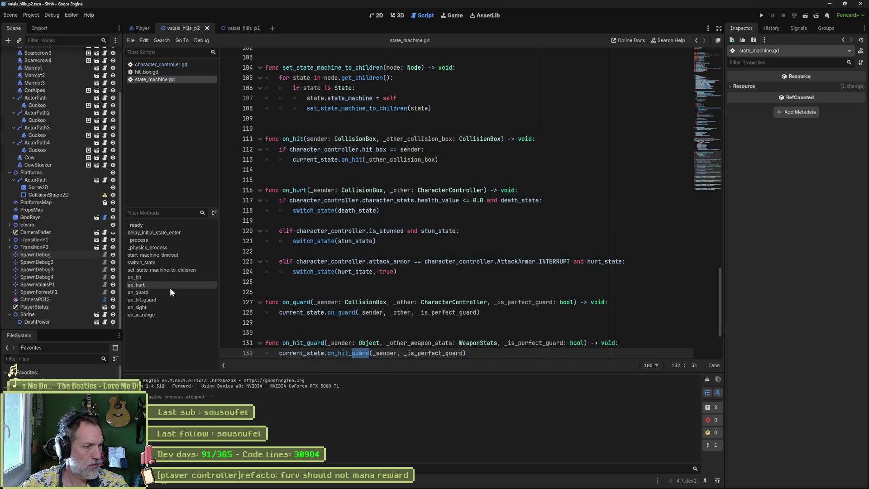
left_click(167, 278)
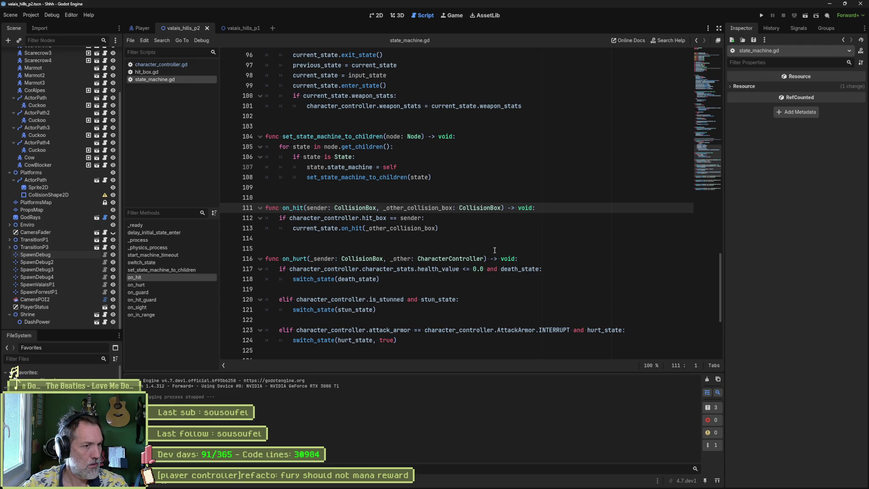
mouse_move(347, 228)
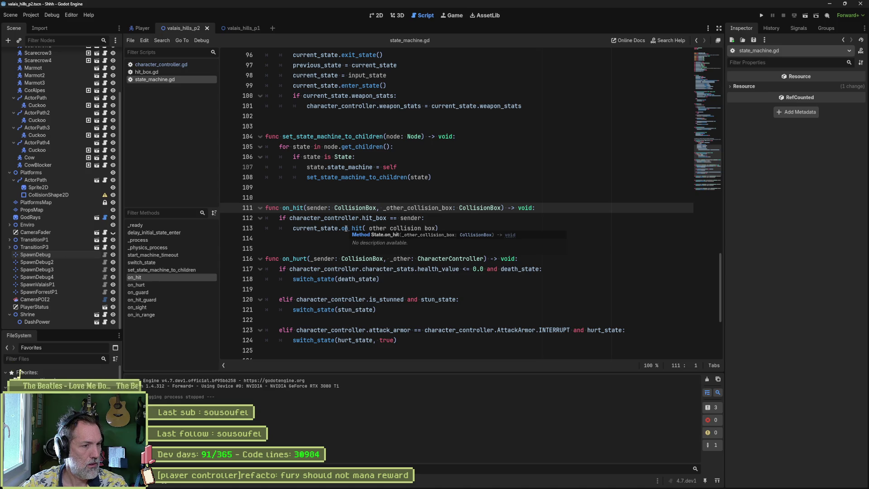
mouse_move(419, 229)
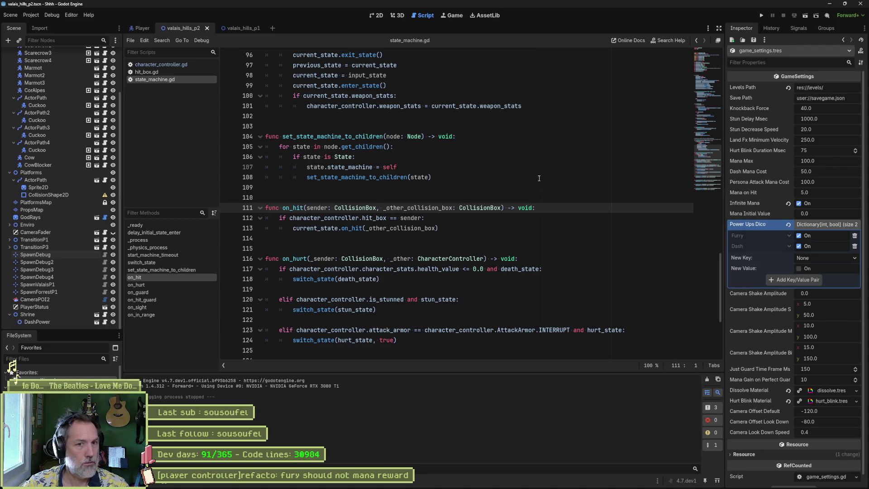
Open game_settings.gd and search the whole project for mana_on_hit, finding 5 matches in 3 files.
key("shift+alt+o")
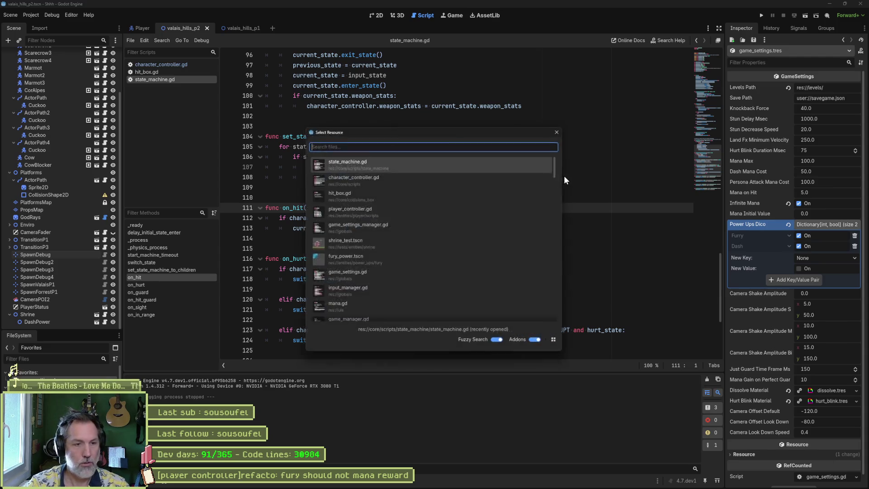
type("gamesett")
key("Return")
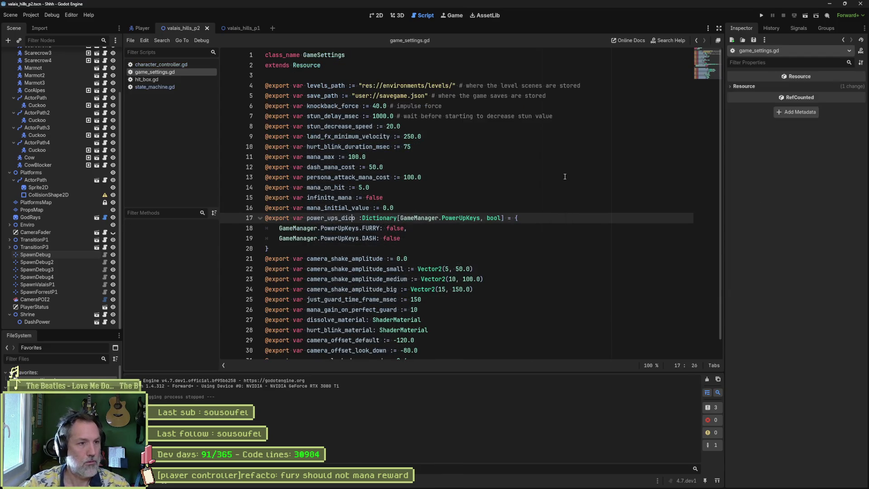
double_click(329, 187)
key("ctrl+shift+f")
left_click(437, 278)
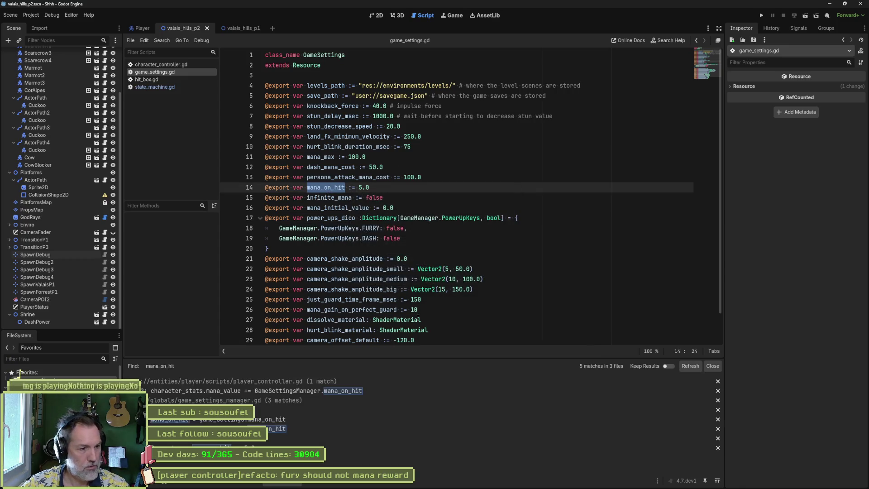
Open the player_controller.gd match and place the caret at the end of line 201 in on_hit.
left_click(316, 390)
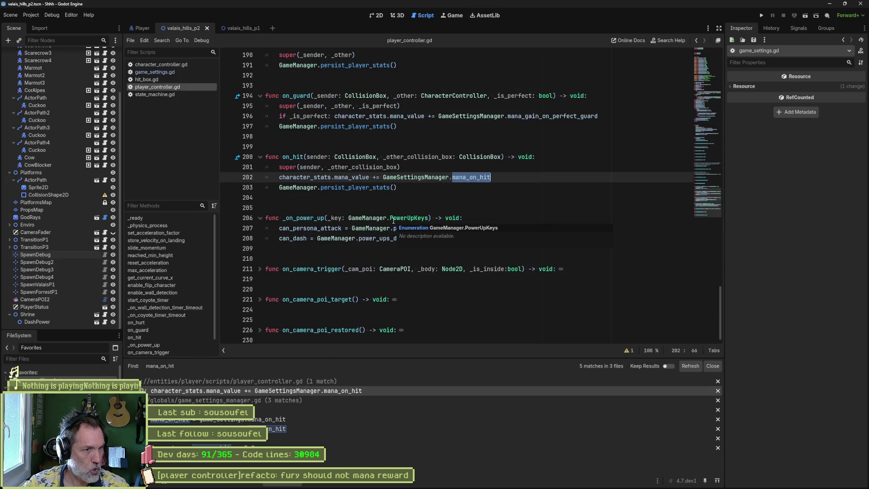
triple_click(379, 170)
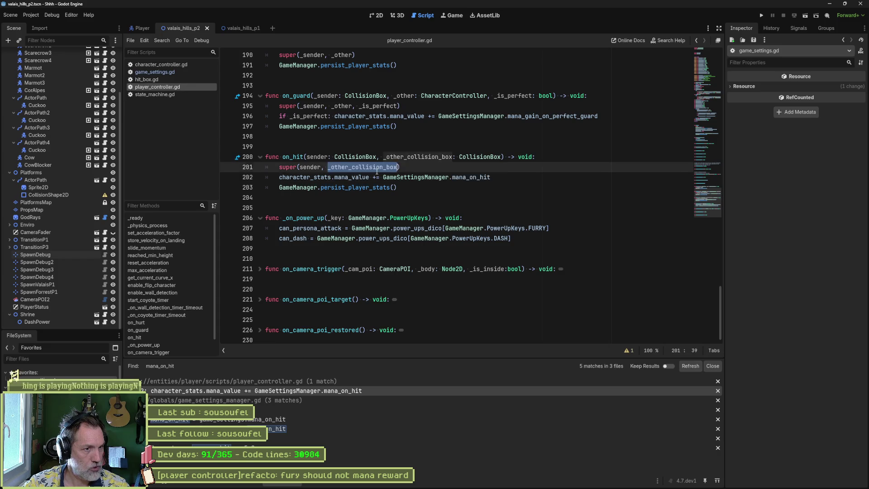
left_click(412, 169)
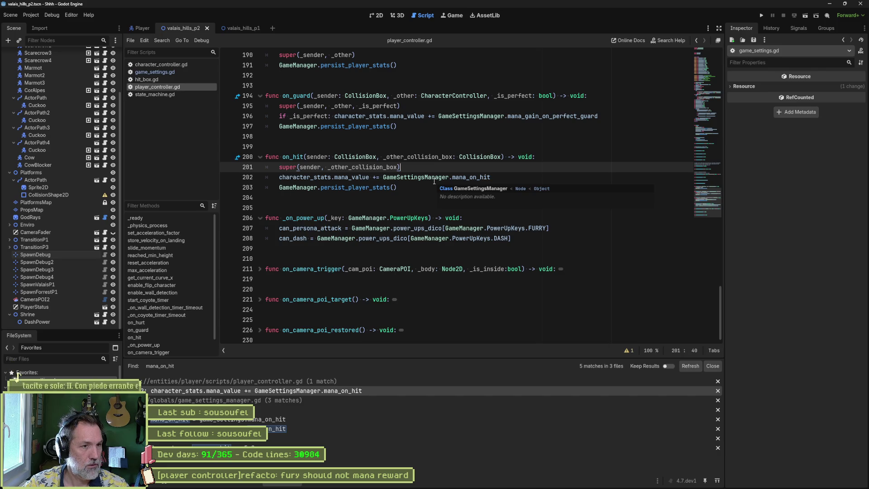
In on_hit, add 'var hb = _other_collision_box as HitBox' after the super call.
key("Return")
type("if ")
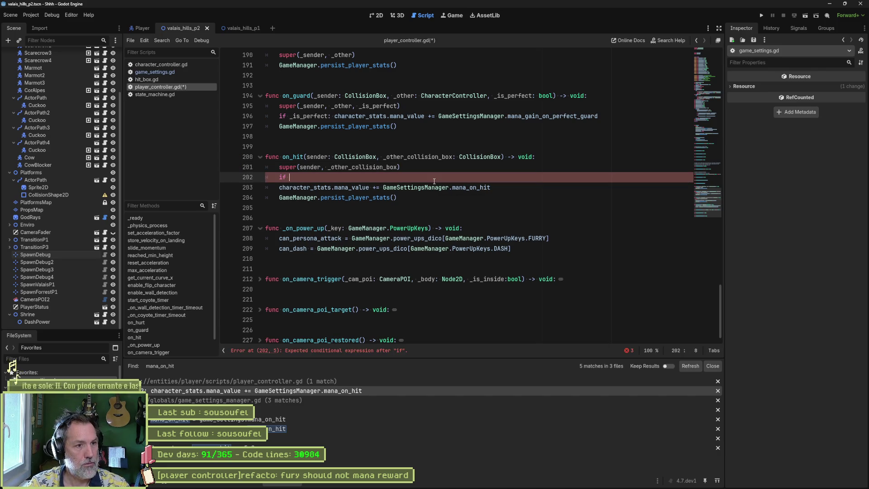
type("_o")
key("BackSpace")
key("BackSpace")
key("BackSpace")
type("var ")
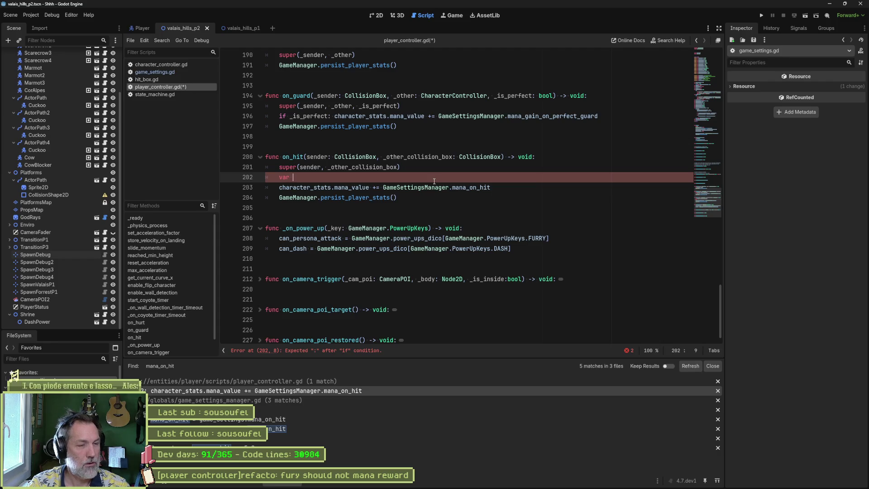
type("hit")
key("BackSpace")
key("BackSpace")
key("BackSpace")
type("_hit")
key("BackSpace")
key("BackSpace")
key("BackSpace")
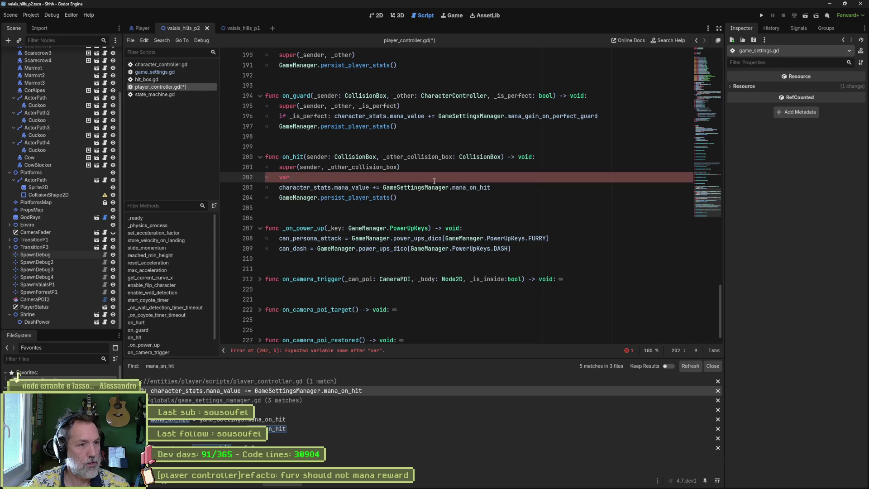
type("= _oth")
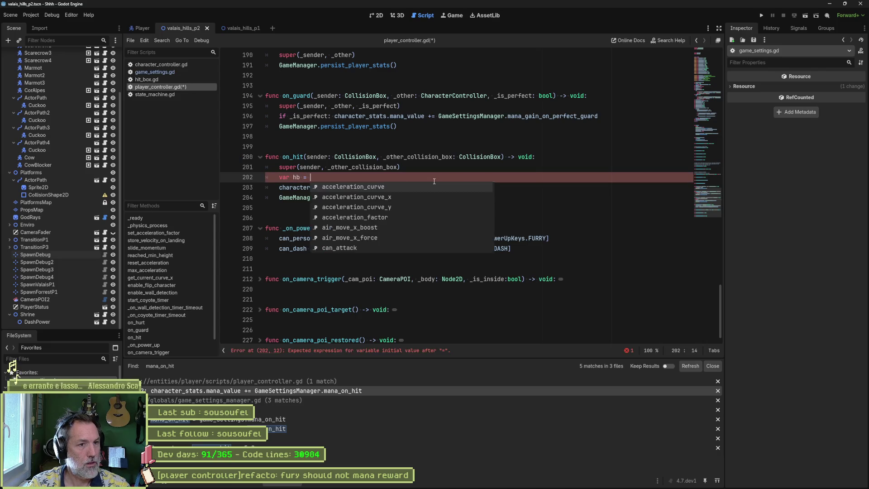
key("Return")
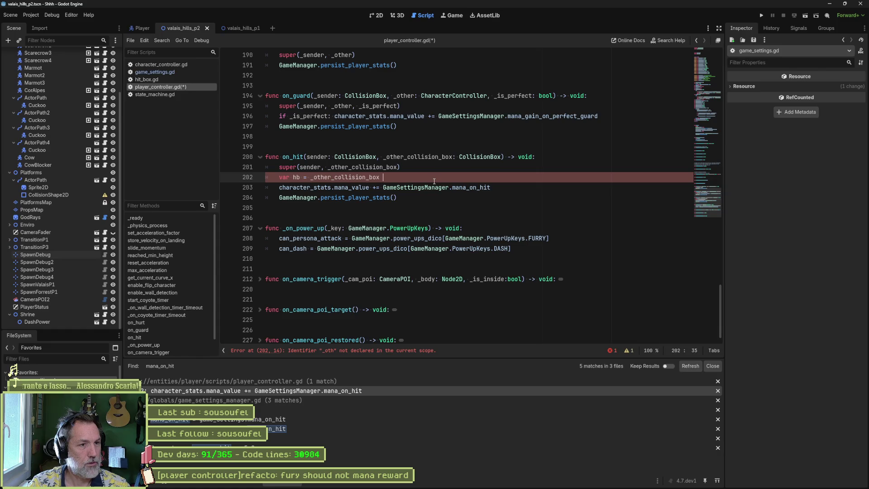
type("as HitBox")
key("Return")
key("Return")
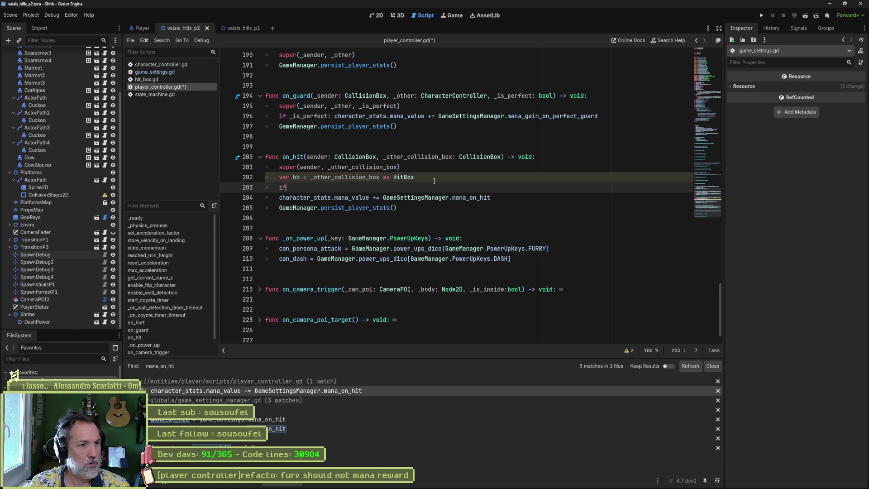
Begin an 'if hb.' check, then open hit_box.gd.
type("f hb.")
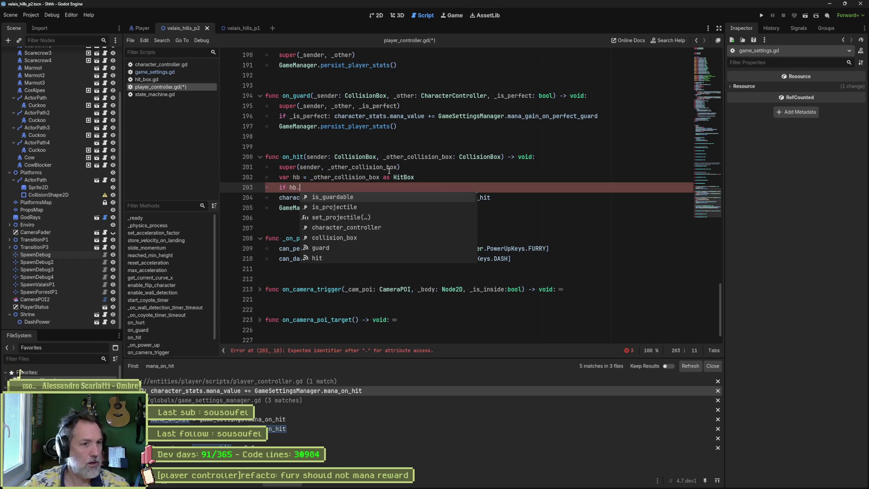
left_click(362, 178)
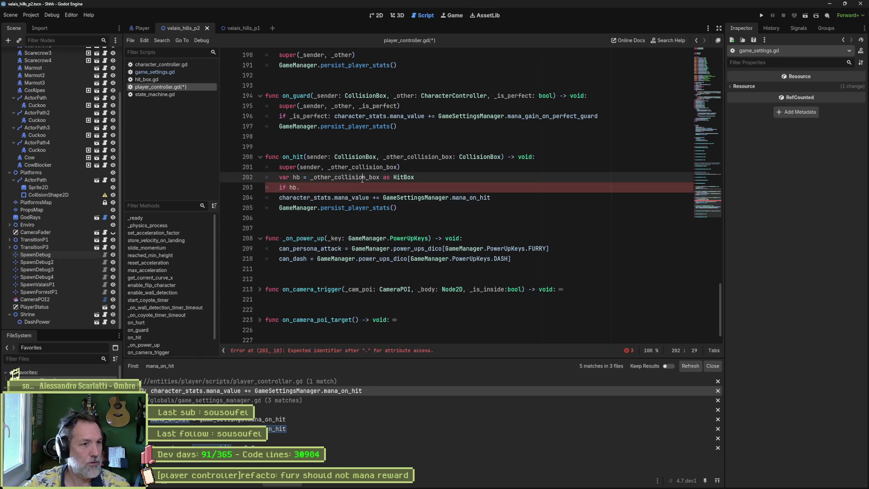
left_click(178, 80)
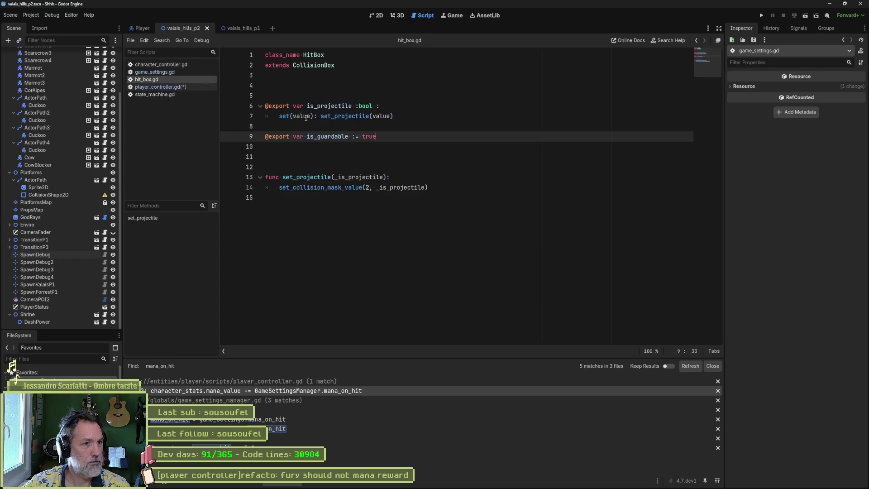
In hit_box.gd, duplicate the is_guardable export as reward_mana and save.
triple_click(424, 136)
key("ctrl+shift+d")
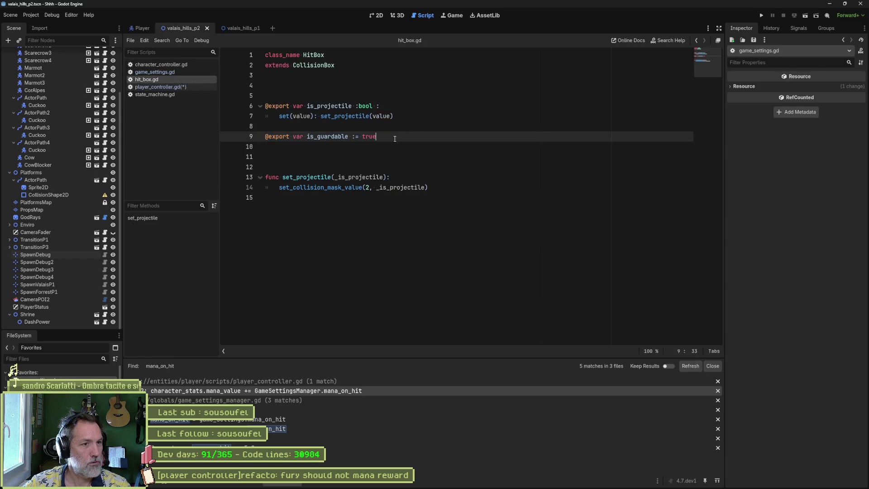
left_click(335, 146)
double_click(345, 147)
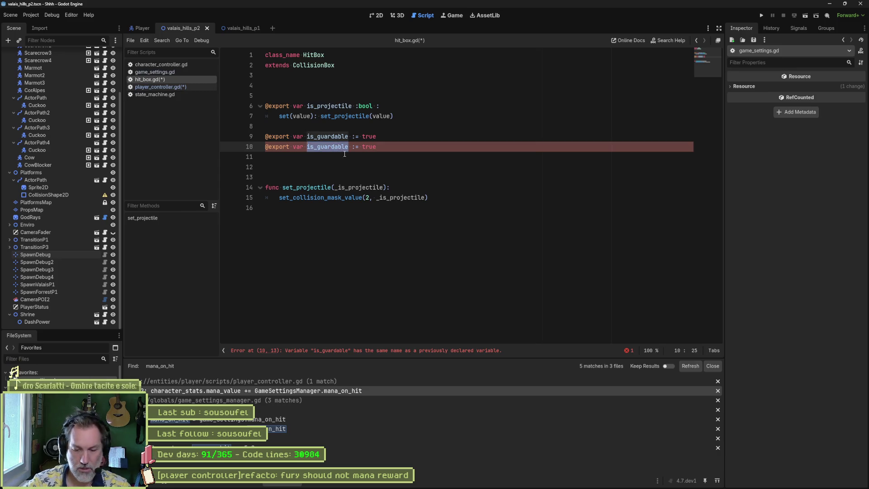
type("reward_mana")
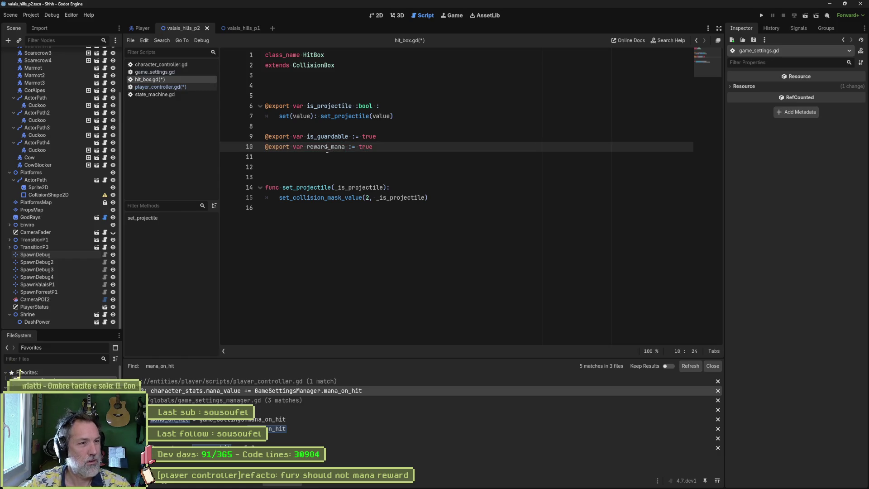
double_click(325, 148)
key("ctrl+c")
key("ctrl+s")
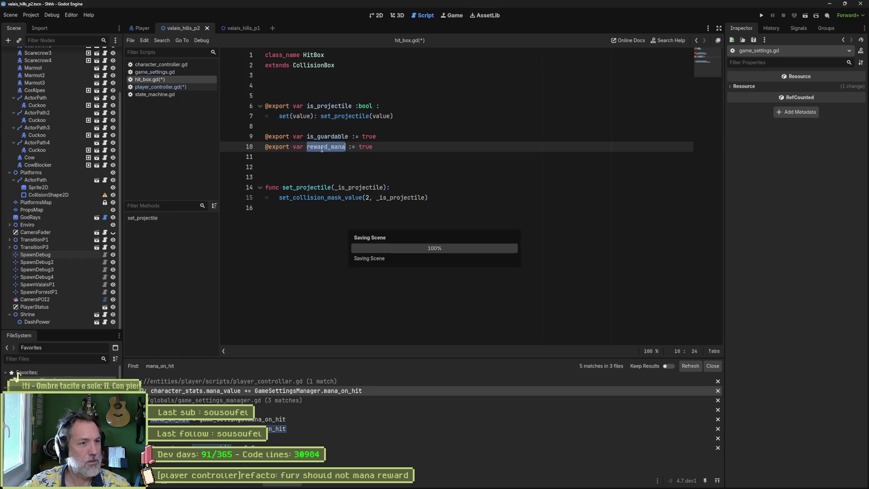
In player_controller.gd, indent the mana-gain lines under 'if hb.reward_mana:' and save.
left_click(159, 87)
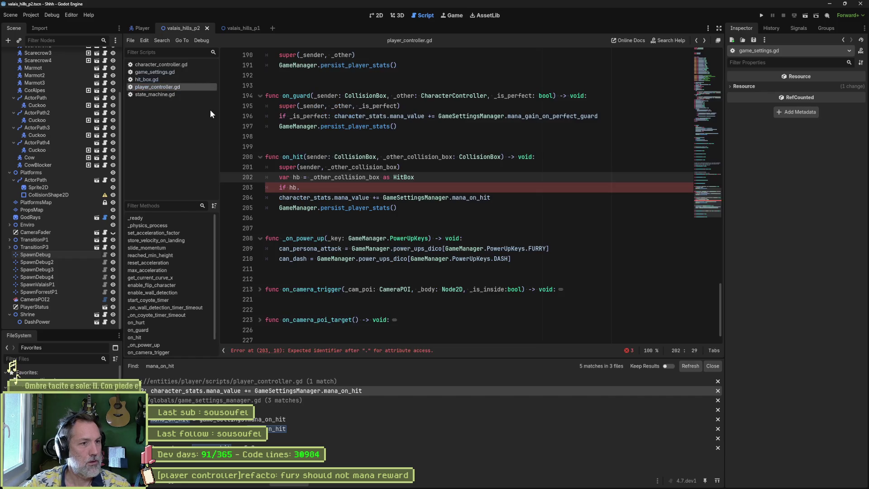
key("ctrl+v")
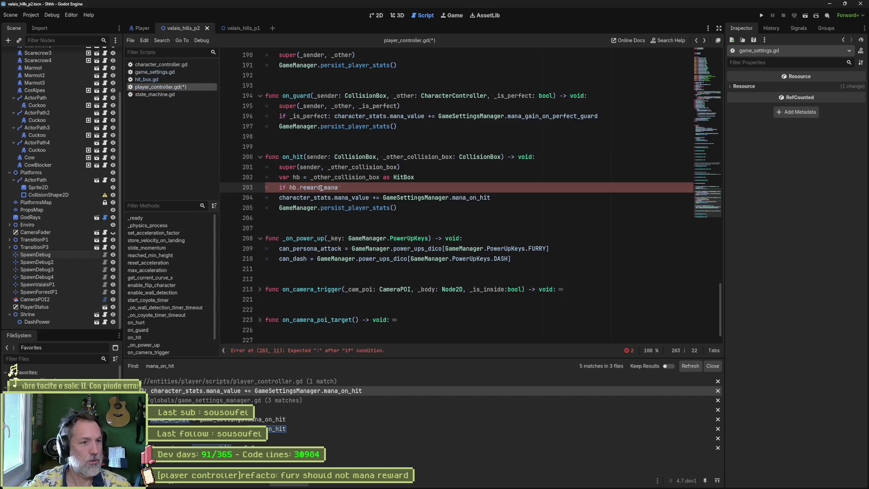
type(":")
key("Down")
key("shift+Down")
key("Tab")
key("ctrl+s")
left_click(447, 181)
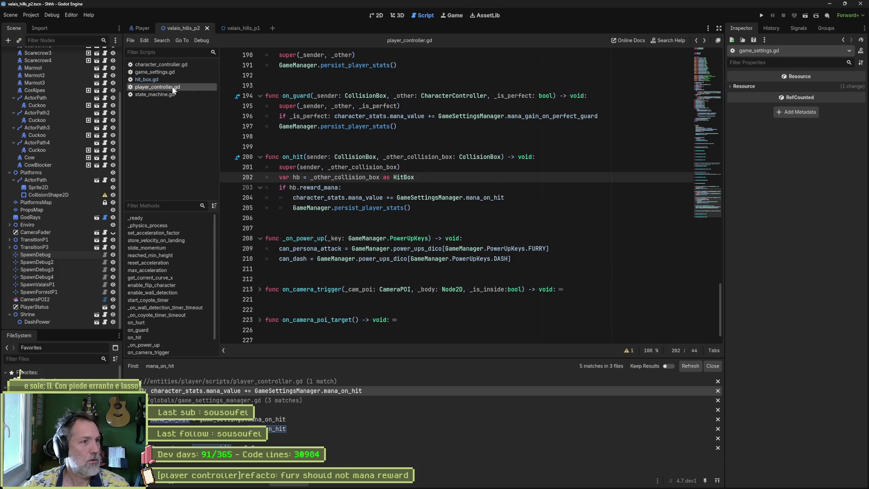
Return to hit_box.gd and open the Player scene.
left_click(147, 79)
left_click(363, 147)
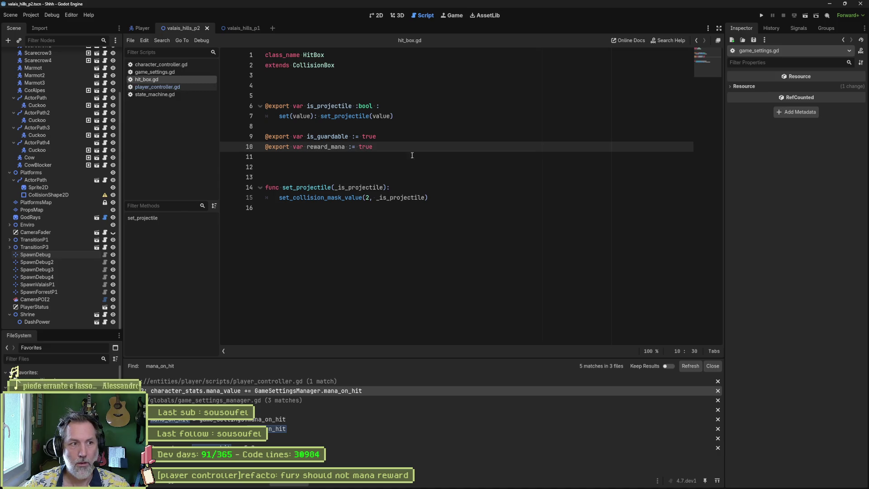
left_click(143, 28)
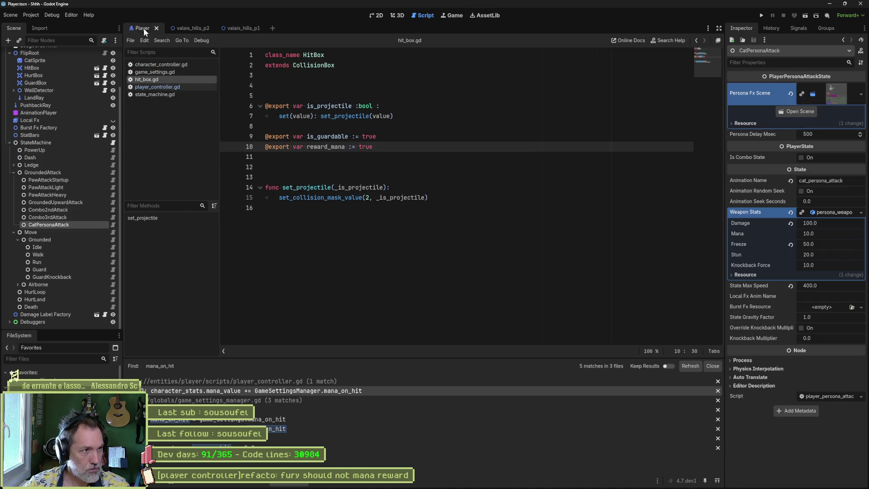
Load cat_persona_attack in AnimationPlayer, preview it in 2D, and select the HitBox node.
left_click(39, 113)
left_click(367, 322)
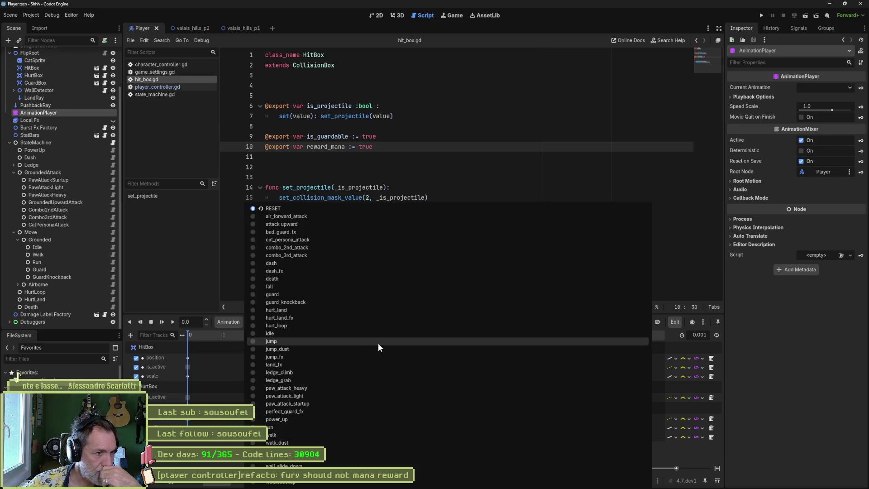
left_click(349, 239)
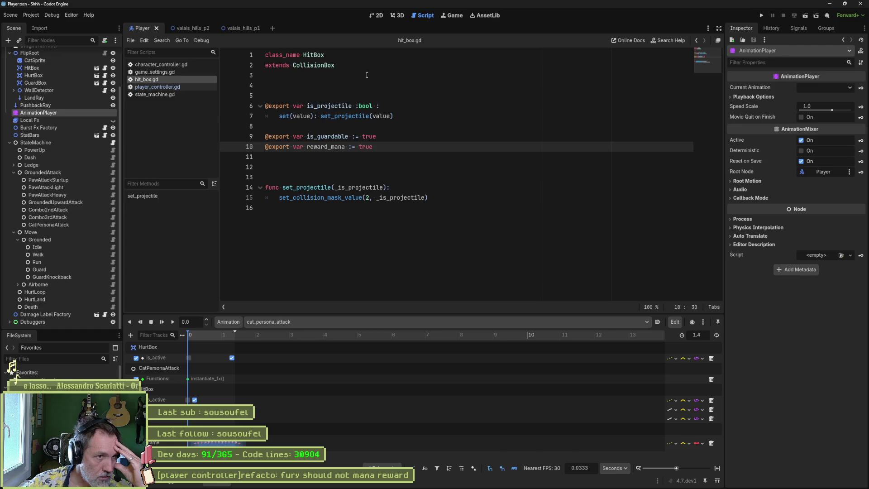
left_click(379, 16)
left_click(716, 468)
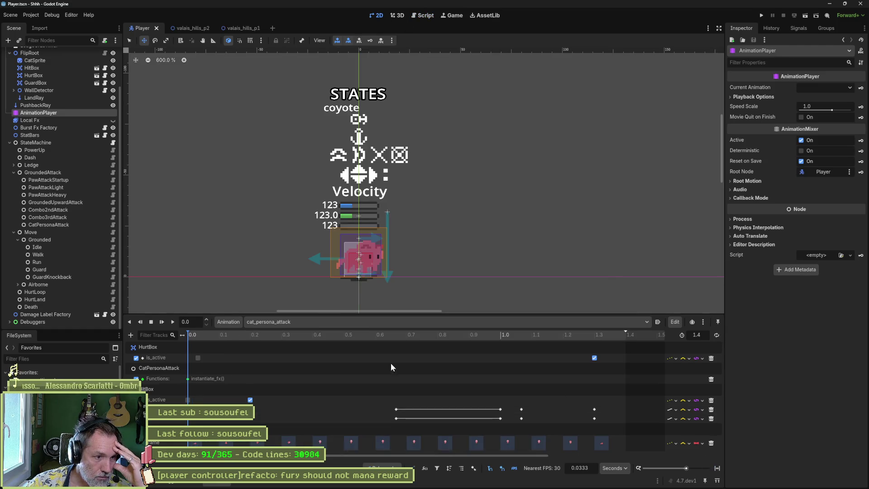
mouse_move(196, 338)
left_mouse_down()
mouse_move(582, 346)
mouse_move(163, 340)
left_mouse_up()
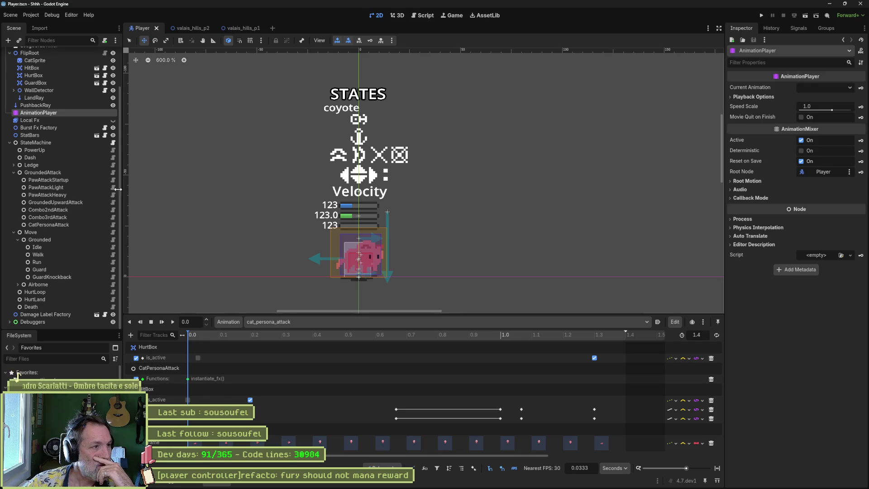
left_click(32, 68)
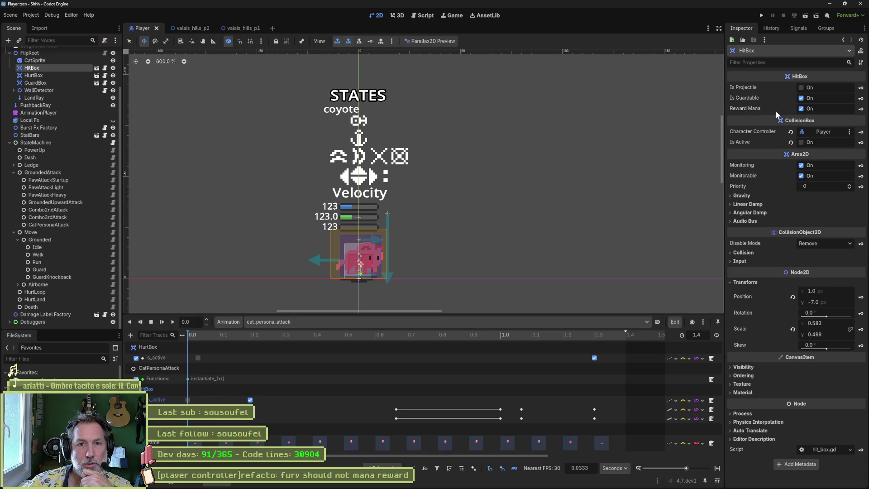
Create a HitBox reward_mana track in cat_persona_attack.
left_click(861, 108)
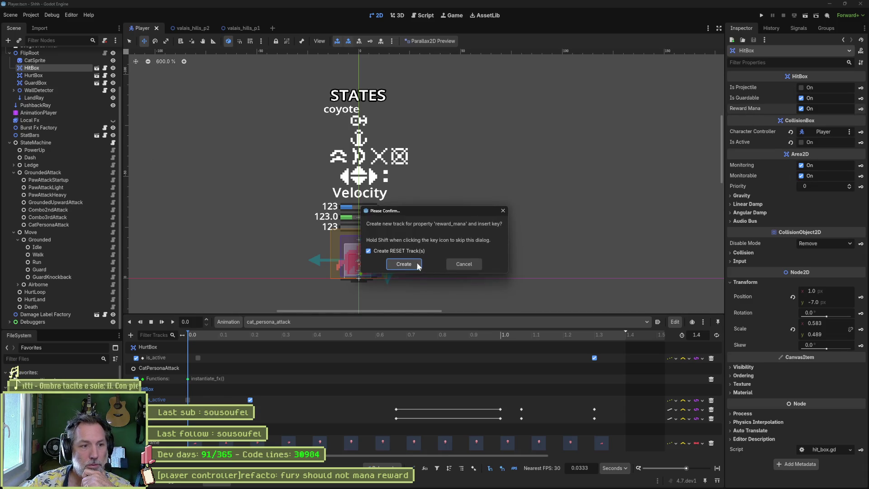
left_click(403, 263)
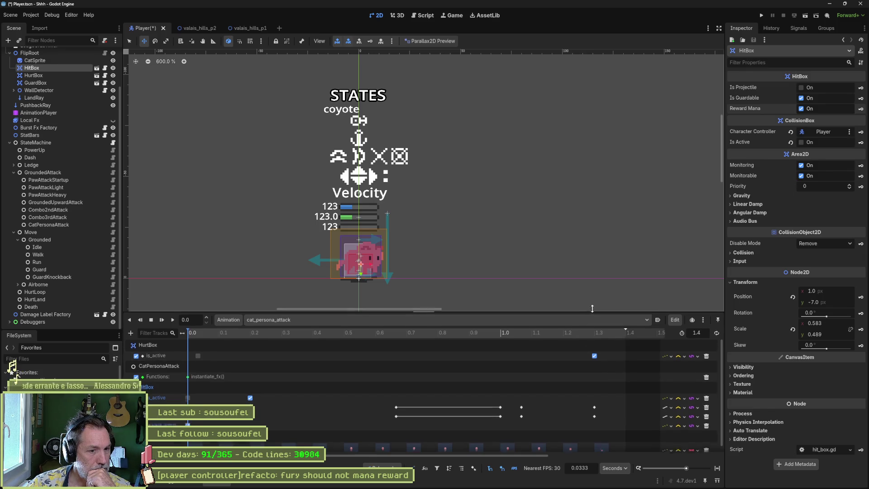
left_click_drag(589, 314, 588, 287)
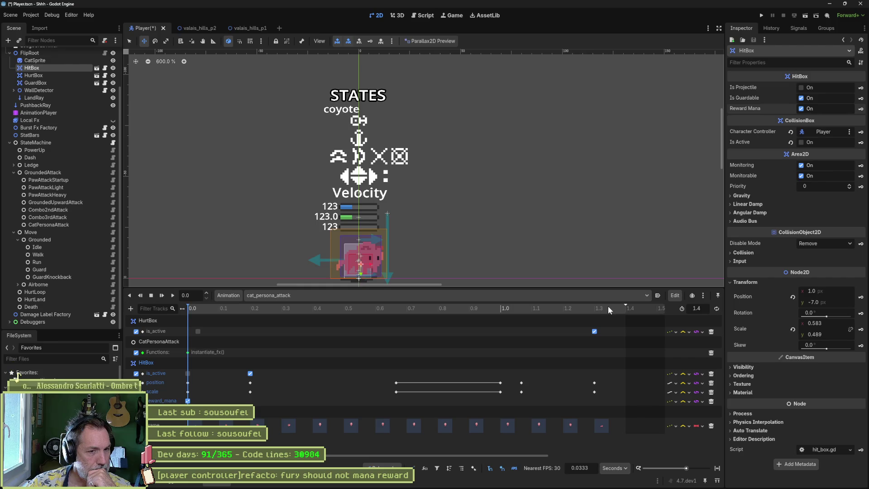
Key Reward Mana at 1.3 seconds and return the playhead to the start.
left_click(599, 309)
mouse_move(598, 308)
left_mouse_down()
mouse_move(624, 309)
mouse_move(595, 315)
left_mouse_up()
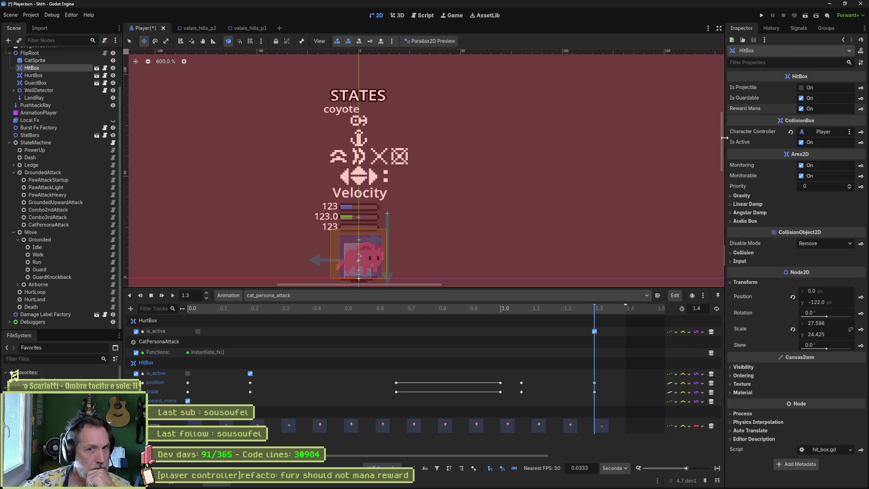
left_click(829, 143)
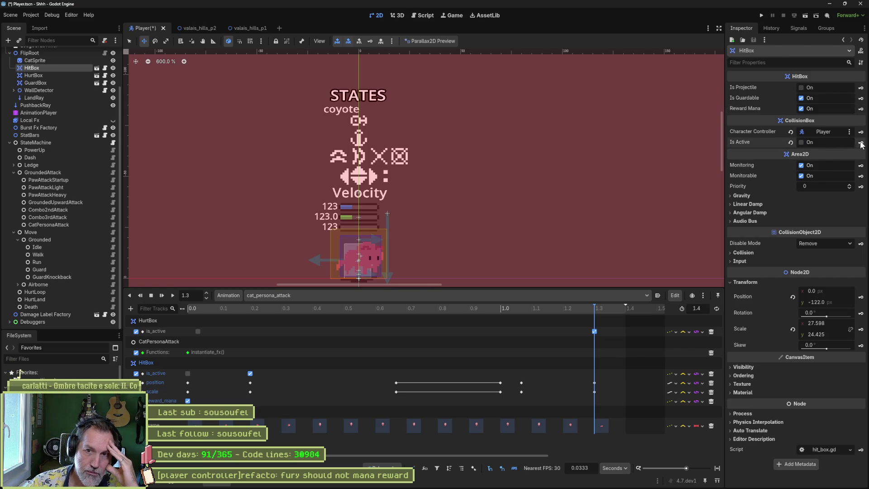
left_click(801, 108)
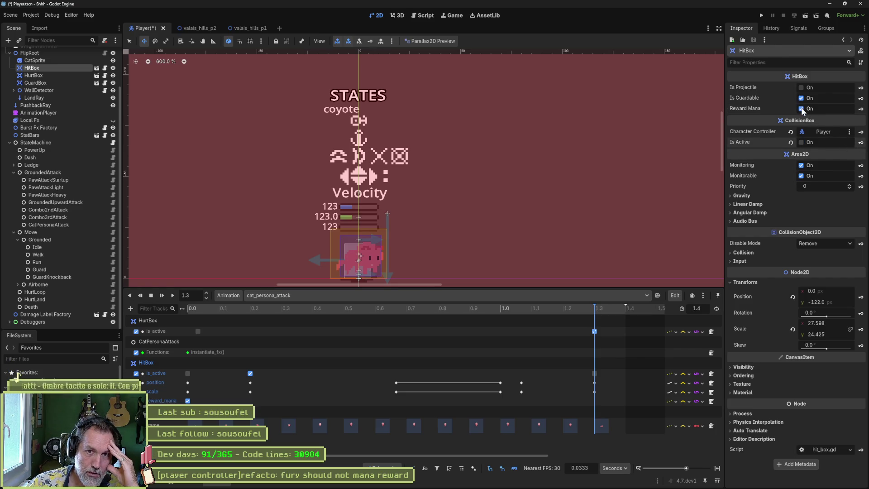
left_click(802, 109)
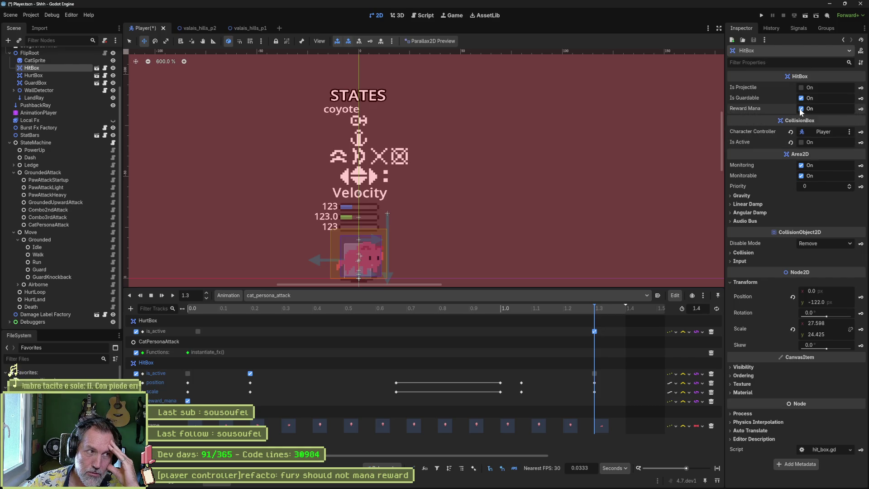
left_click(861, 110)
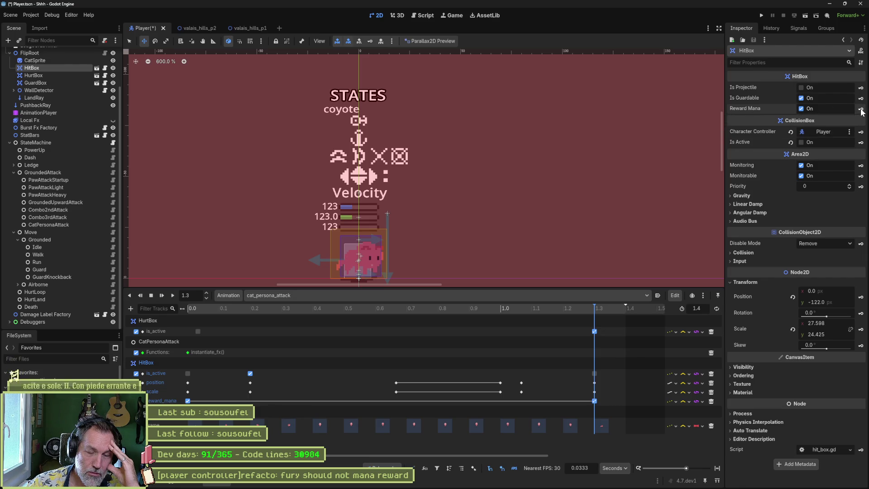
left_click(185, 307)
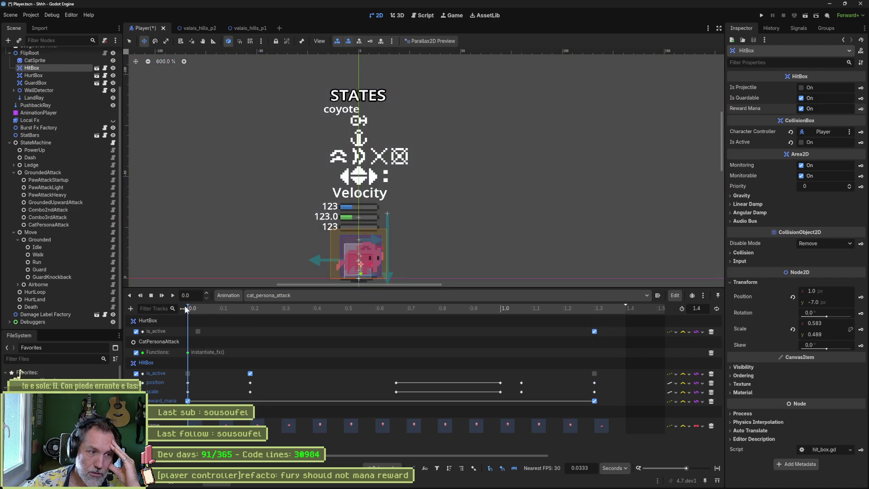
Turn off the 0.0 reward_mana key, move it to 1.4, save, and open CatPersonaAttack's script.
left_click(188, 401)
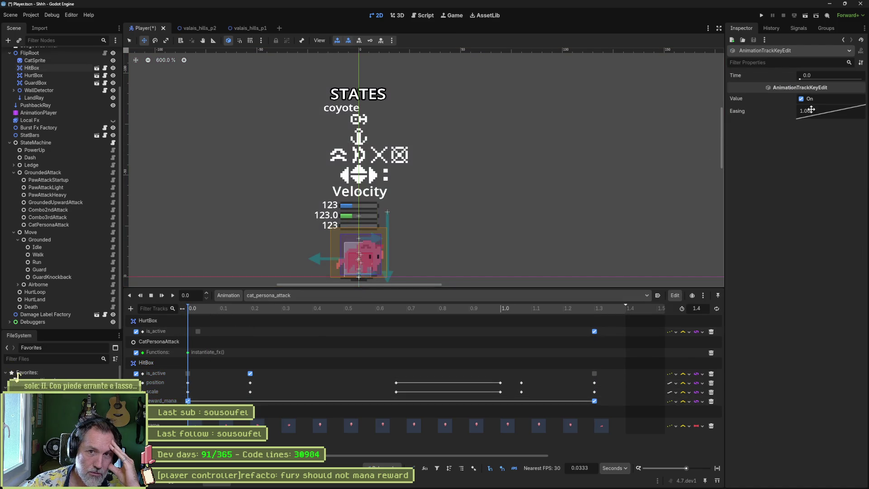
left_click(802, 99)
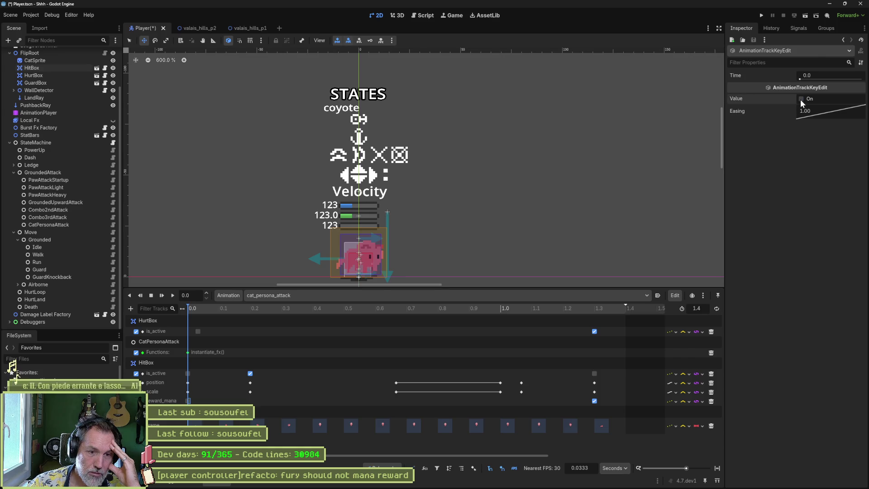
left_click_drag(594, 401, 625, 402)
key("ctrl+s")
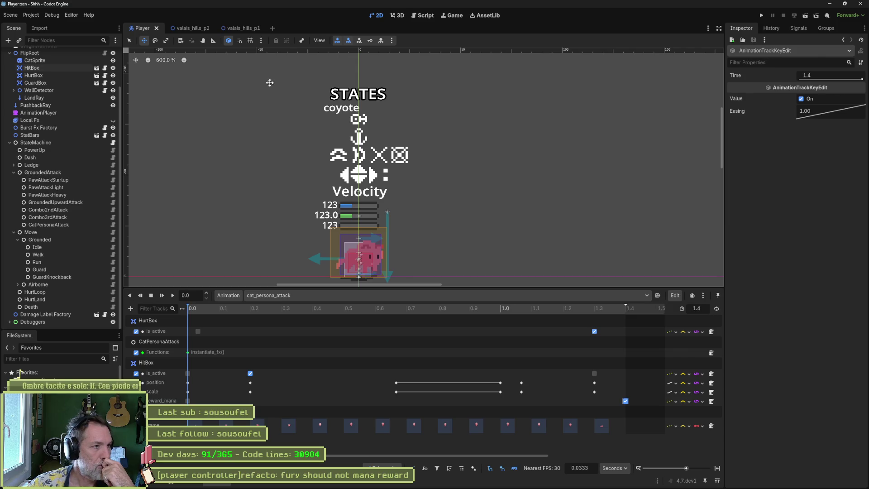
left_click(76, 224)
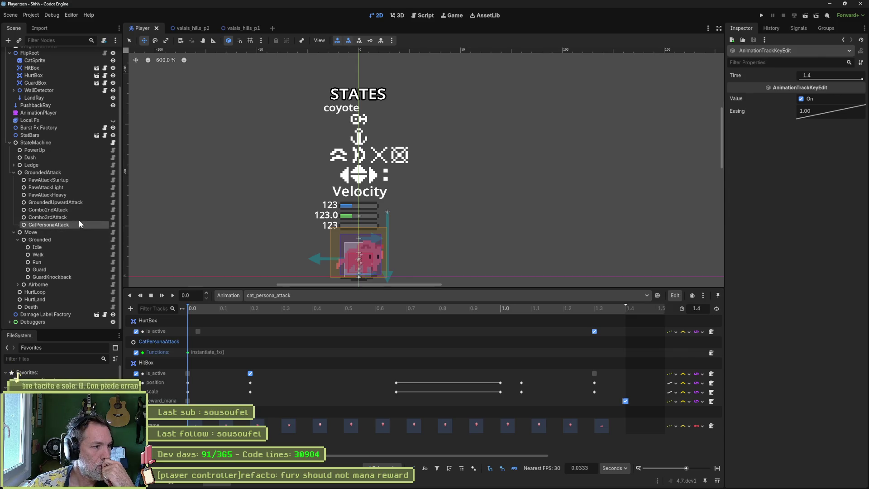
left_click(112, 225)
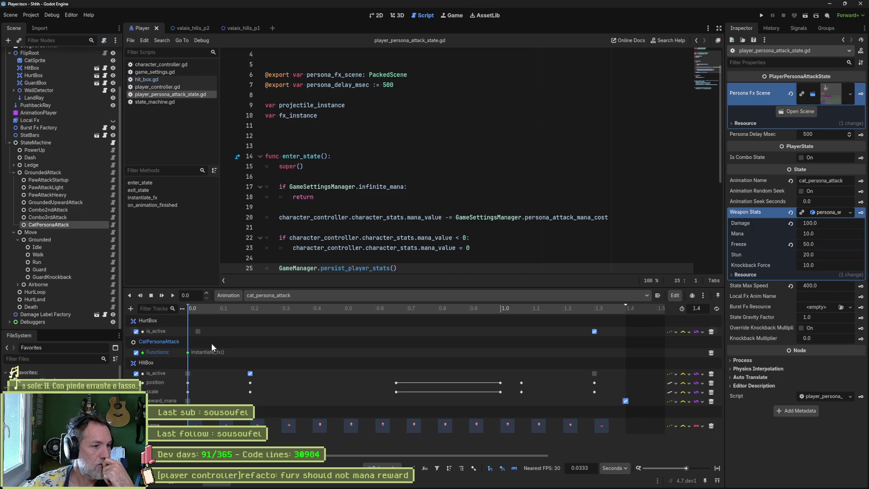
Remove the reward_mana track and the HitBox is_active key at 1.3, then save.
left_click(711, 401)
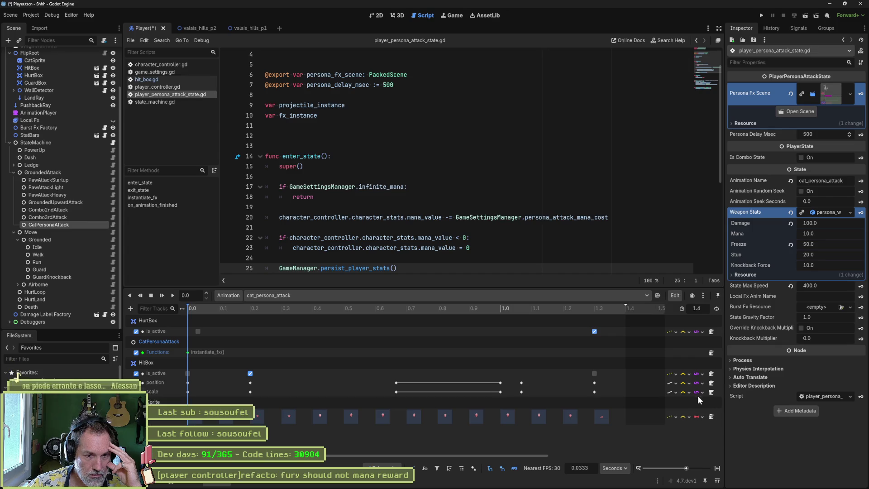
left_click(594, 374)
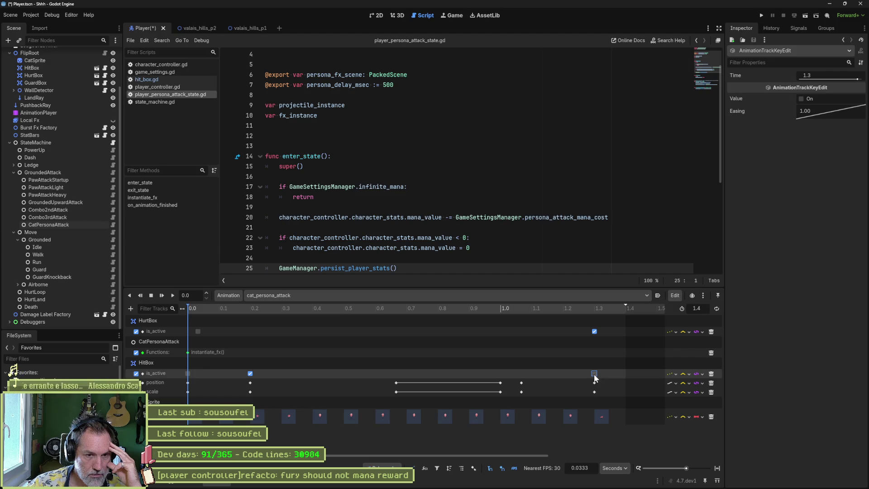
key("Delete")
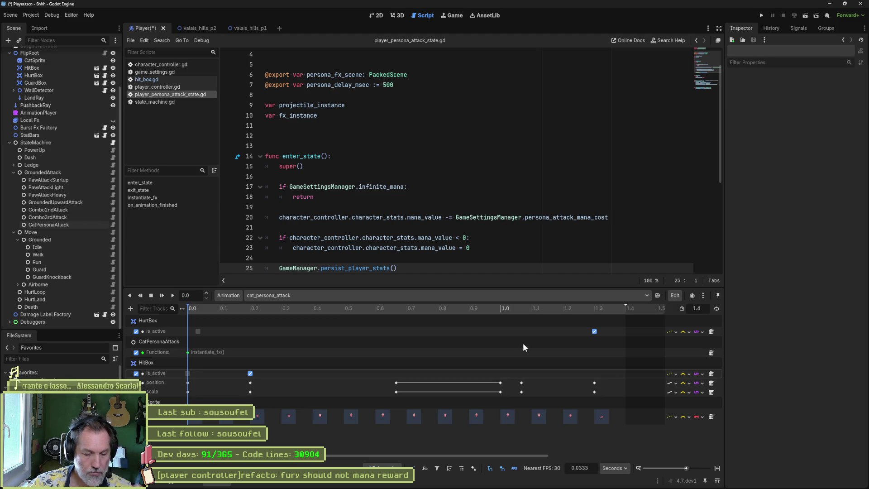
key("ctrl+s")
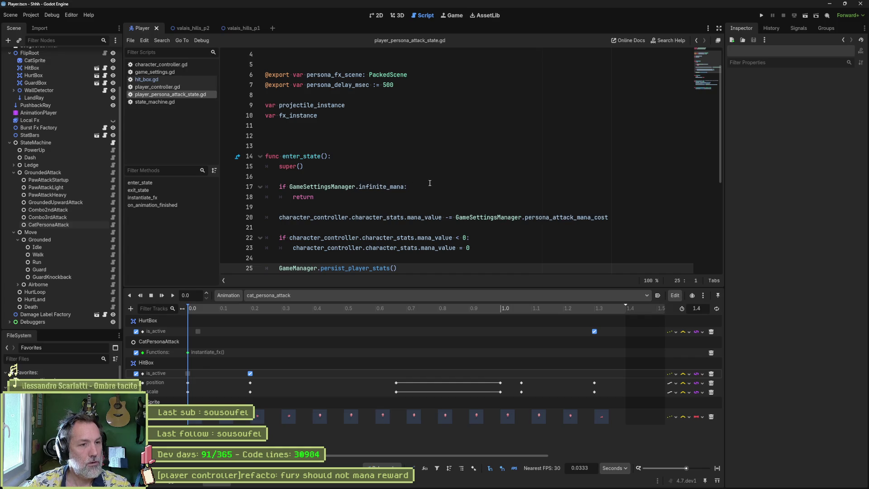
Add 'hit_box.reward_mana = false' after super() in enter_state.
scroll(430, 182, "down", 2)
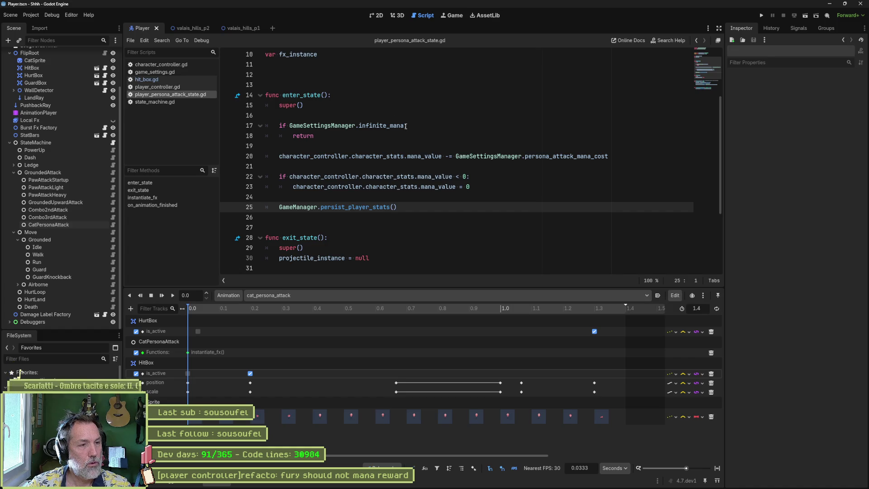
mouse_move(391, 127)
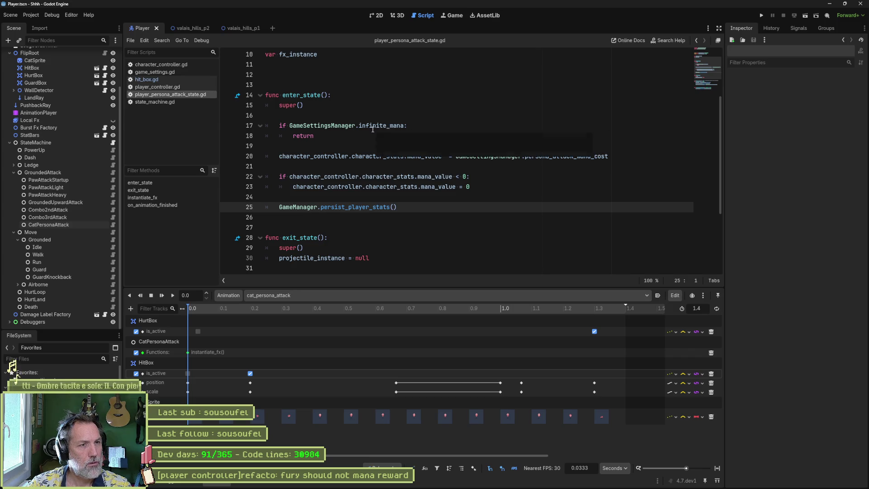
left_click_drag(413, 156, 405, 207)
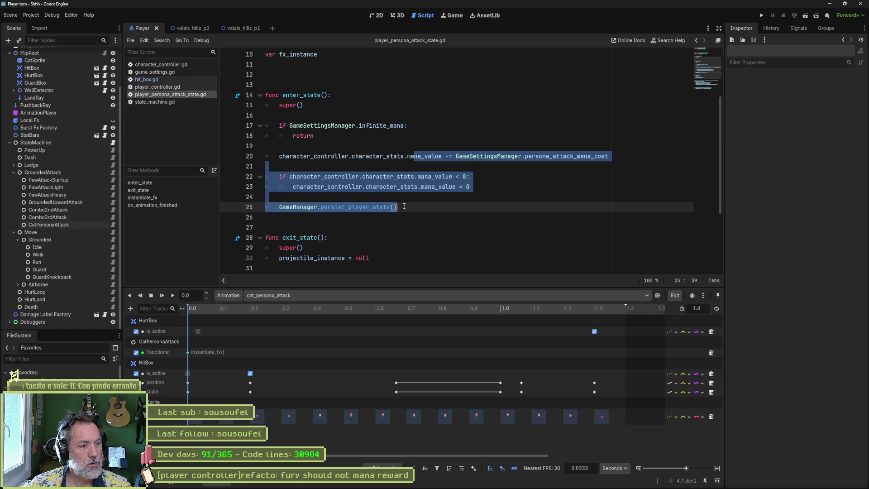
left_click(318, 116)
key("Tab")
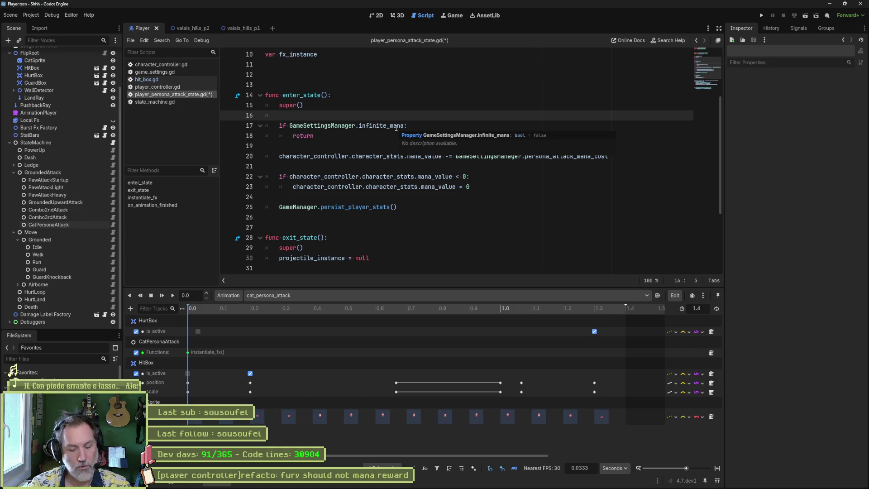
type("hit_box.re")
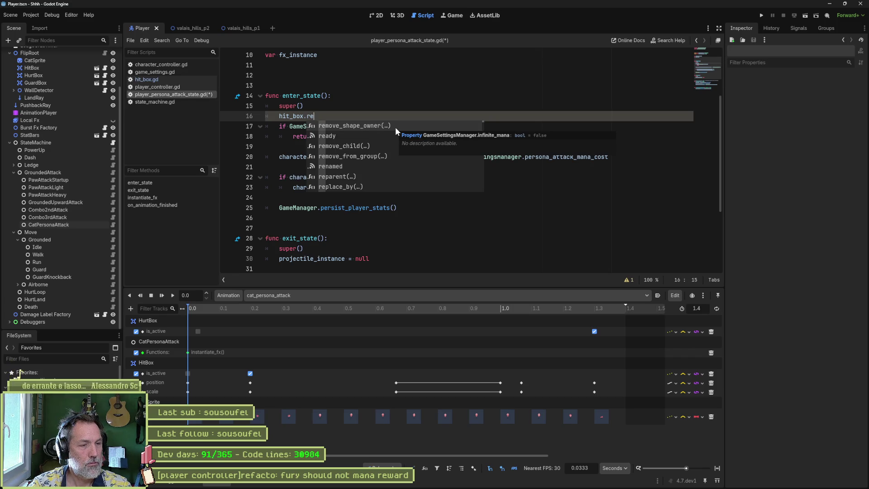
type("ward_mana = ")
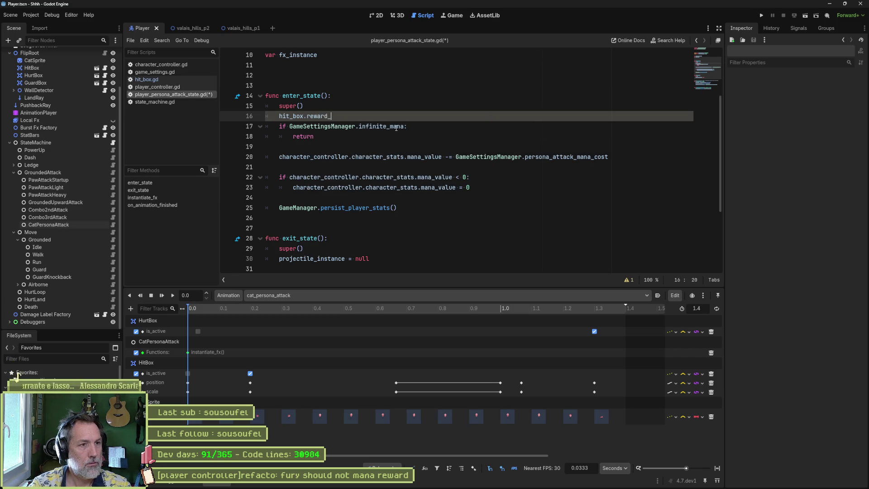
type("false")
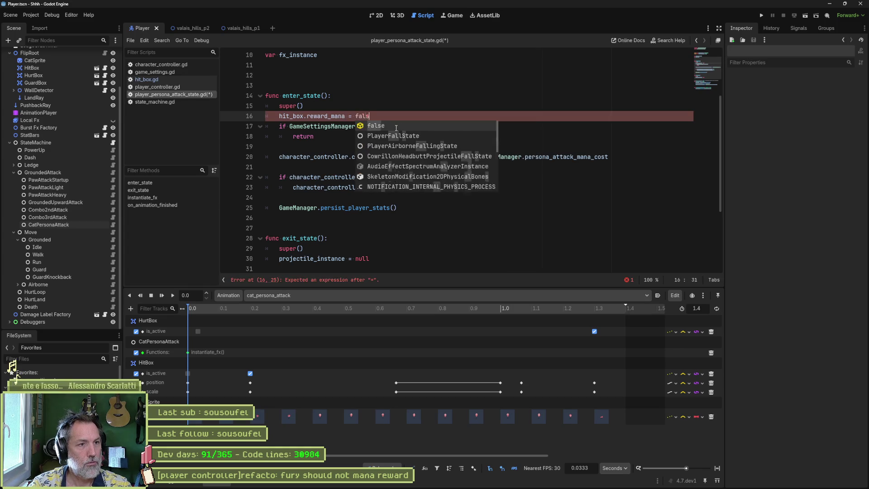
key("shift+Up")
key("ctrl+c")
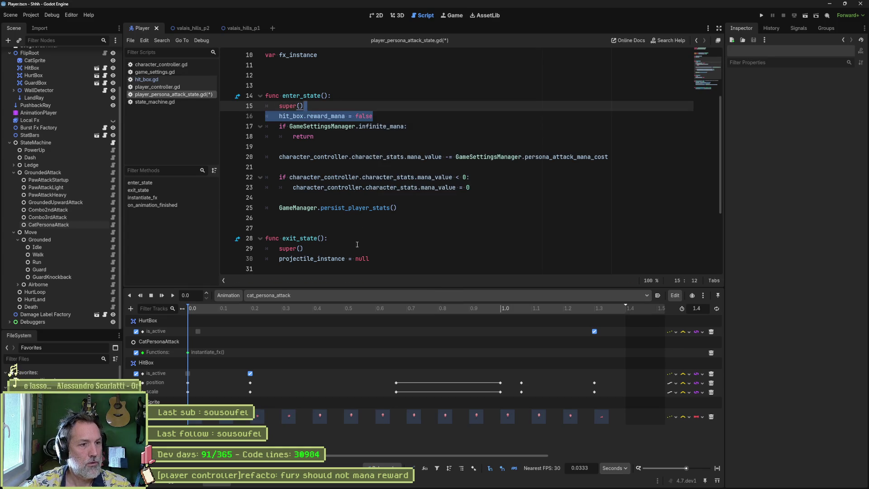
Set hit_box.reward_mana to true in exit_state, save, and switch to valais_hills_p2.
left_click(357, 248)
key("ctrl+v")
double_click(357, 258)
type("tr")
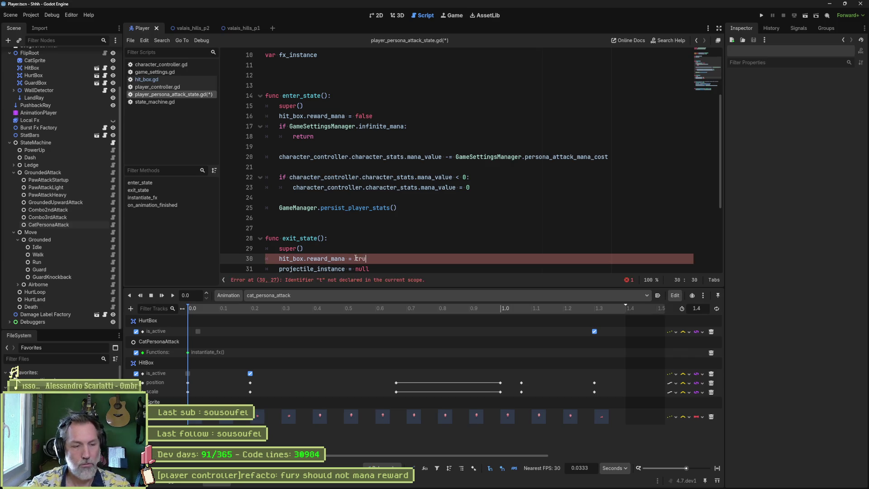
key("ctrl+s")
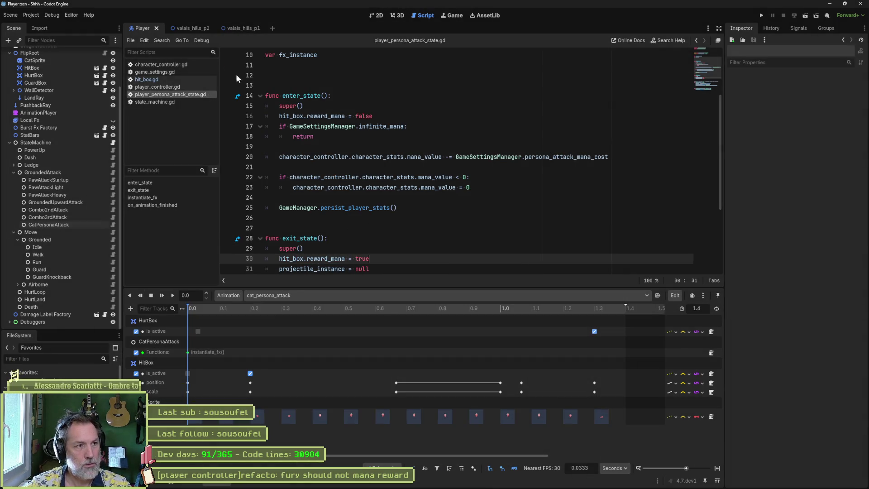
left_click(189, 27)
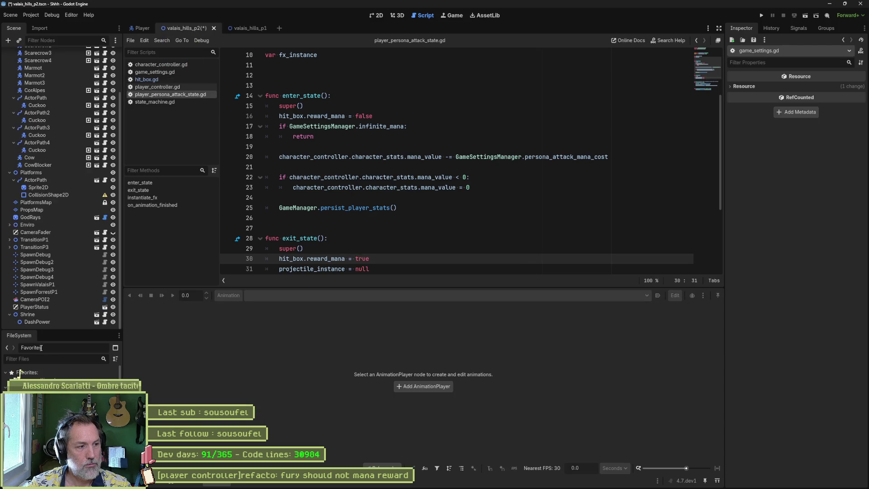
Open game_settings.tres and briefly run then stop the valais_hills_p2 scene.
left_click(34, 379)
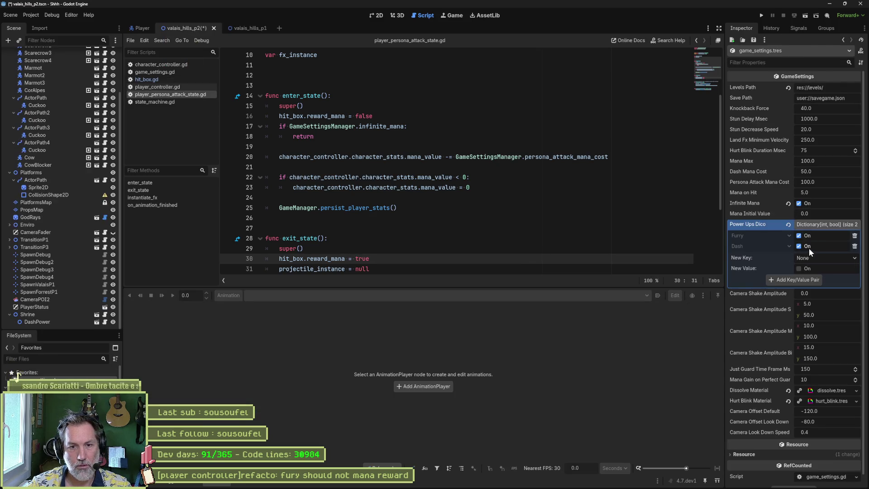
left_click(246, 28)
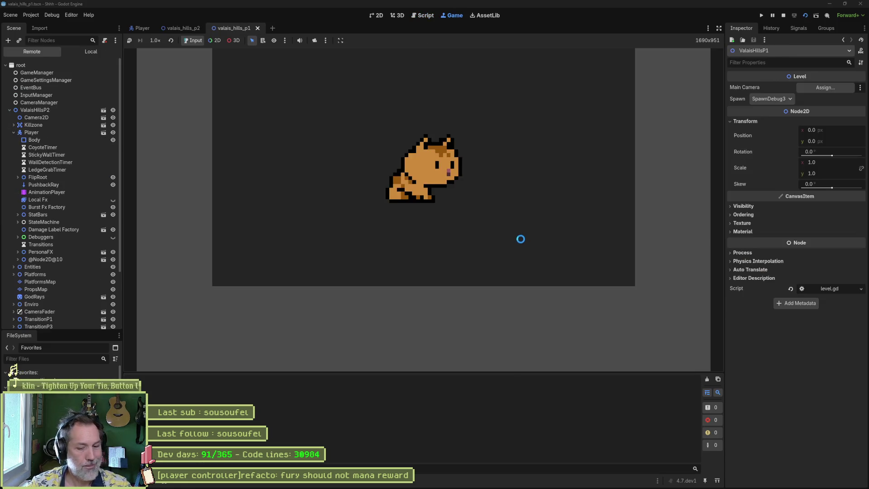
key("F8")
left_click(184, 28)
key("F6")
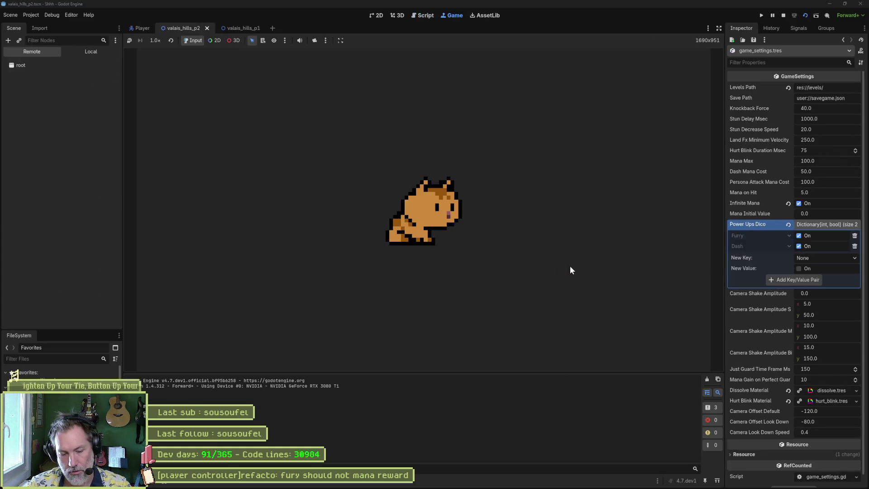
key("F8")
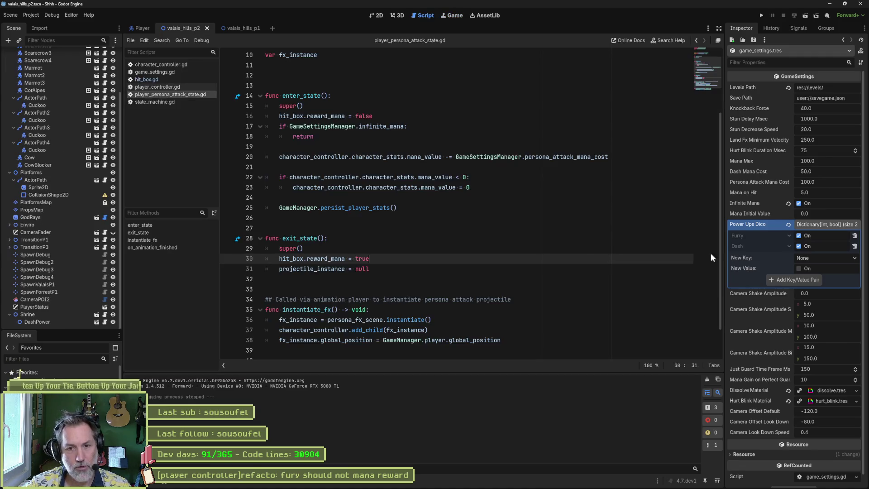
Turn off Infinite Mana and test-run the scene again.
left_click(799, 203)
key("F6")
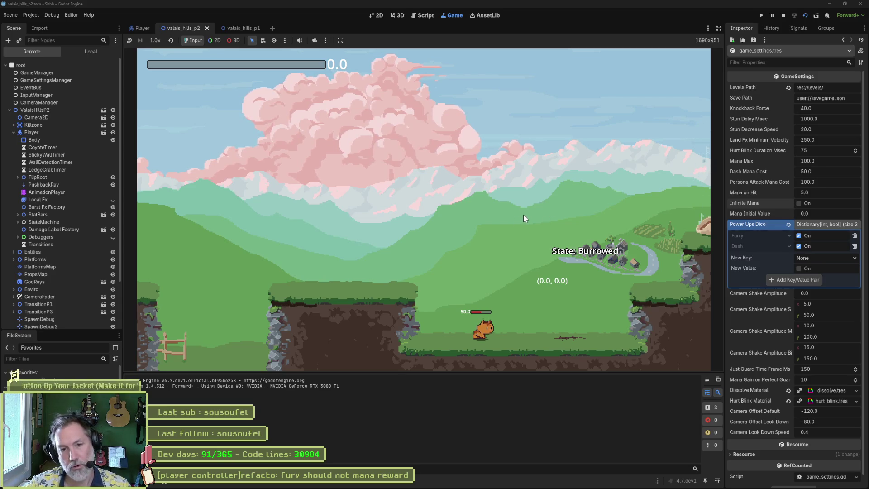
key("F8")
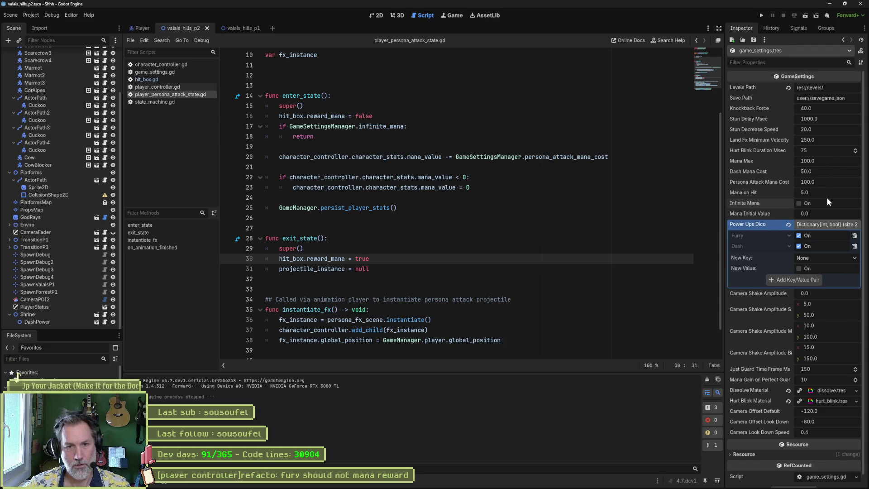
Set Mana Initial Value to 100, run the game, walk right and fire the persona attack.
left_click(827, 214)
type("100")
key("Return")
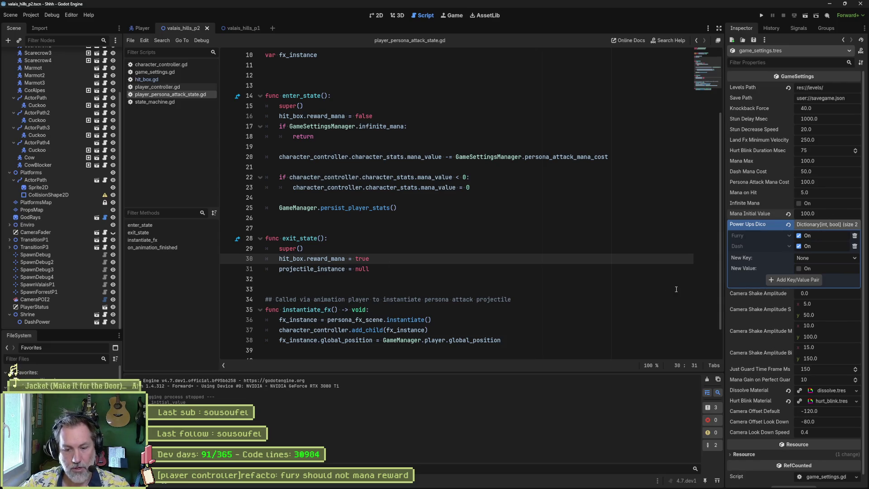
left_click(550, 281)
key("F5")
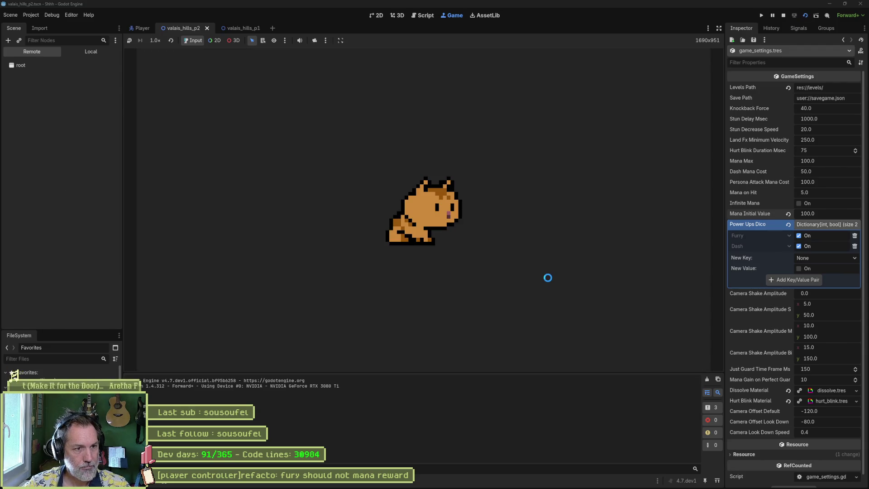
key("Right")
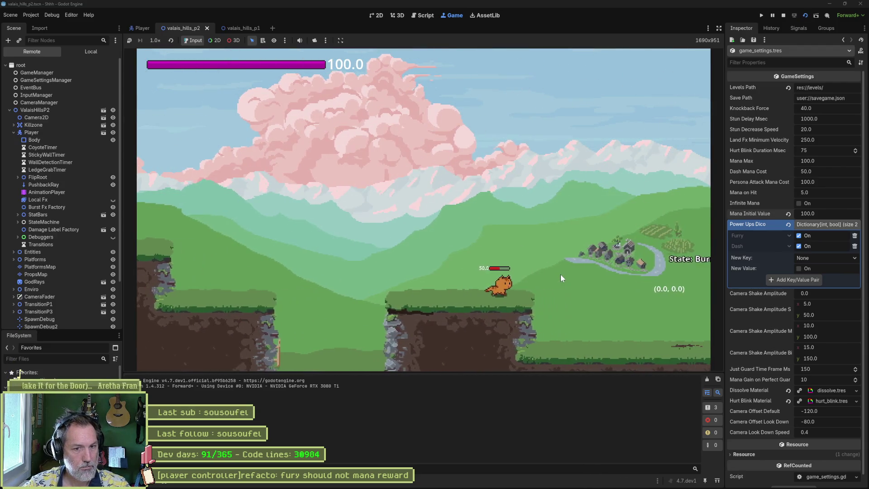
key("x")
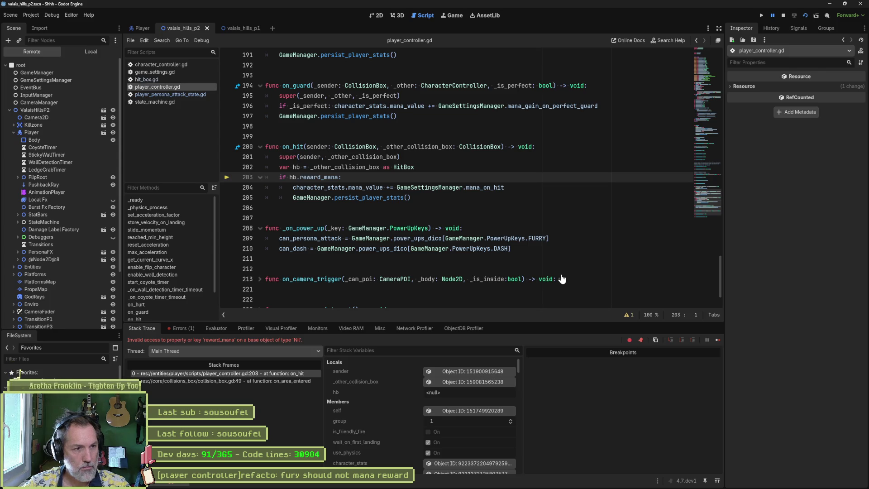
Inspect the player's HurtBox in the remote tree, then stop the debug session.
left_click(464, 381)
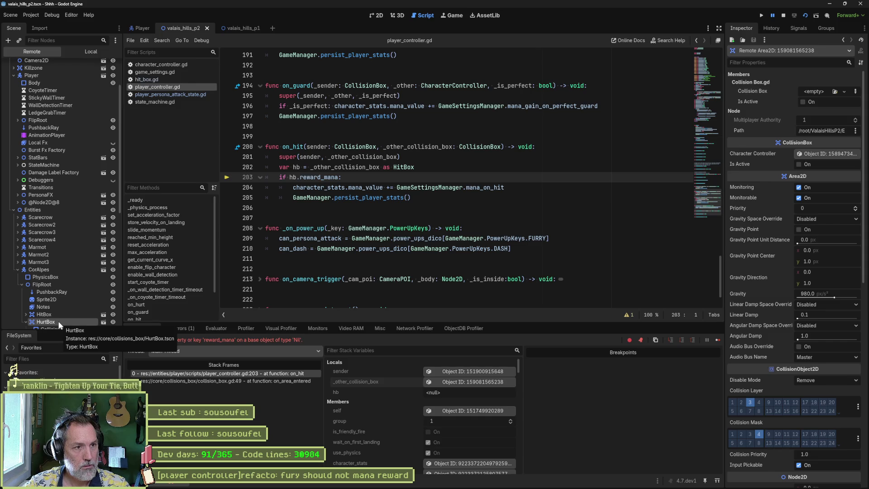
left_click(783, 16)
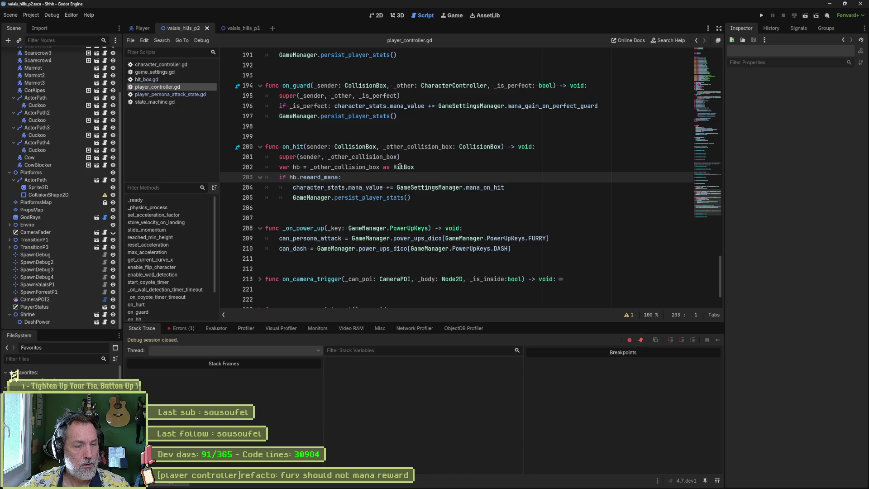
Replace _other_collision_box with sender in the hb HitBox cast on line 202 and save.
double_click(320, 147)
double_click(333, 168)
key("ctrl+v")
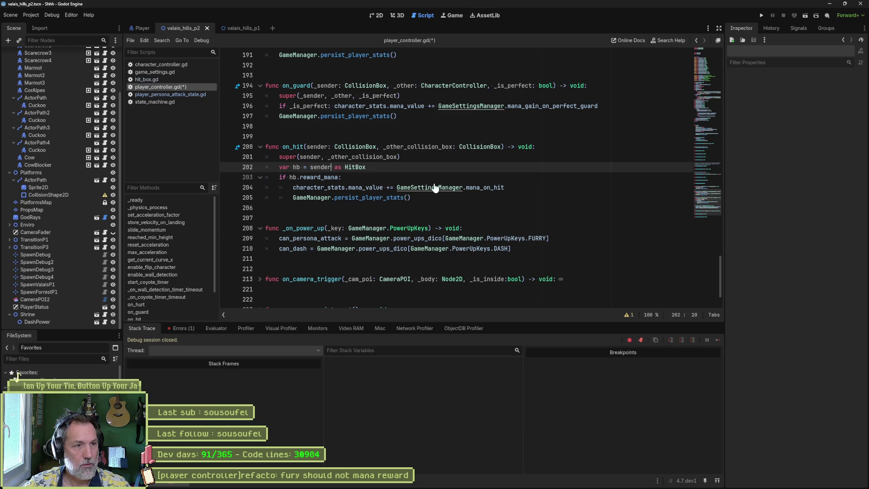
key("ctrl+s")
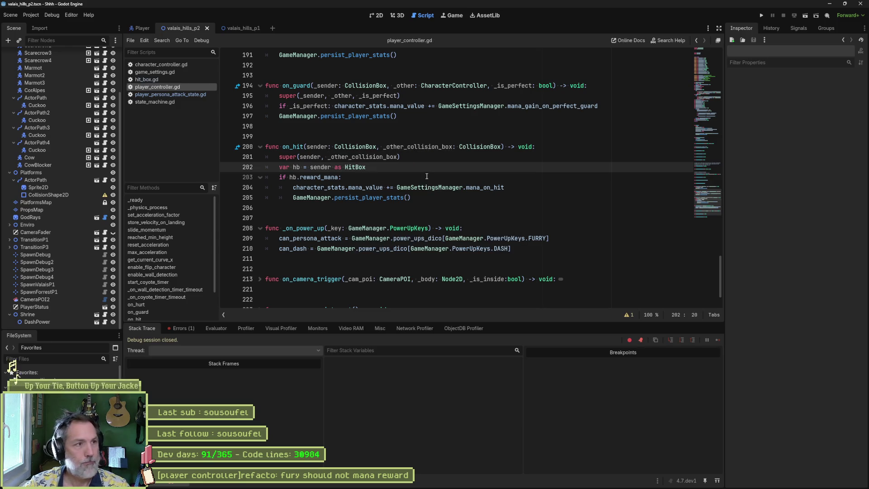
Run the game, test a Fury attack, then stop it.
key("F5")
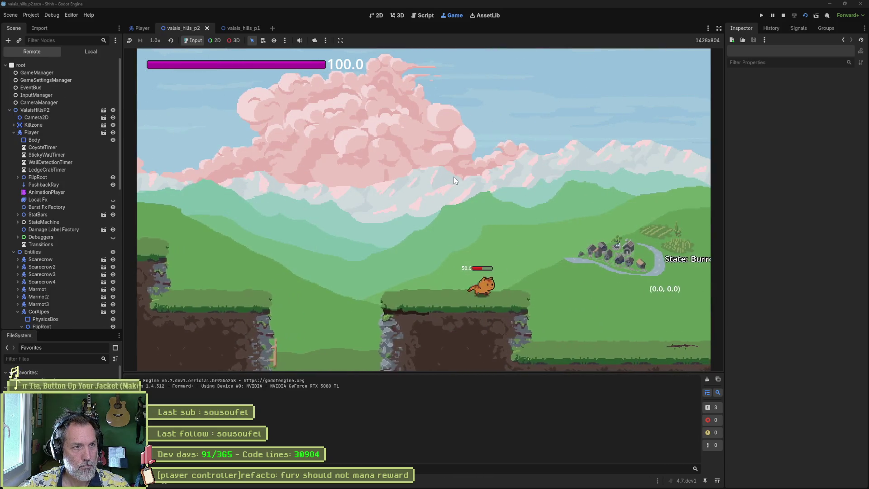
key("Right")
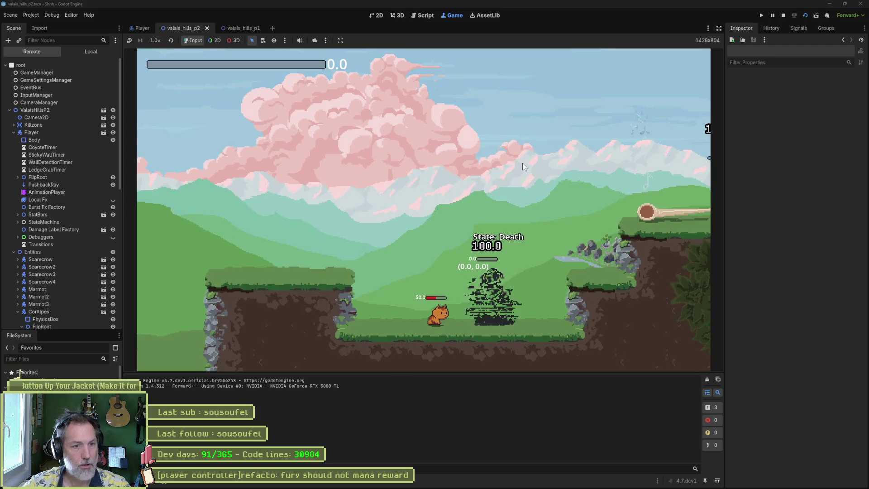
key("F8")
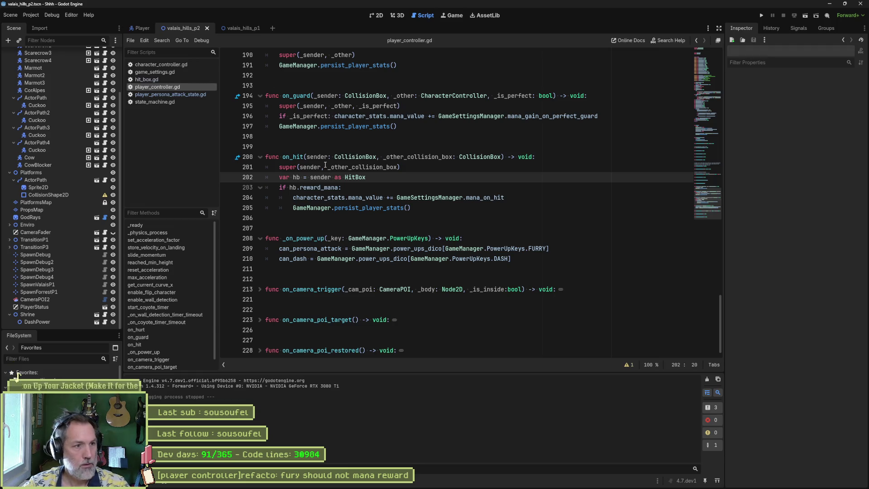
left_click(279, 188)
type("#")
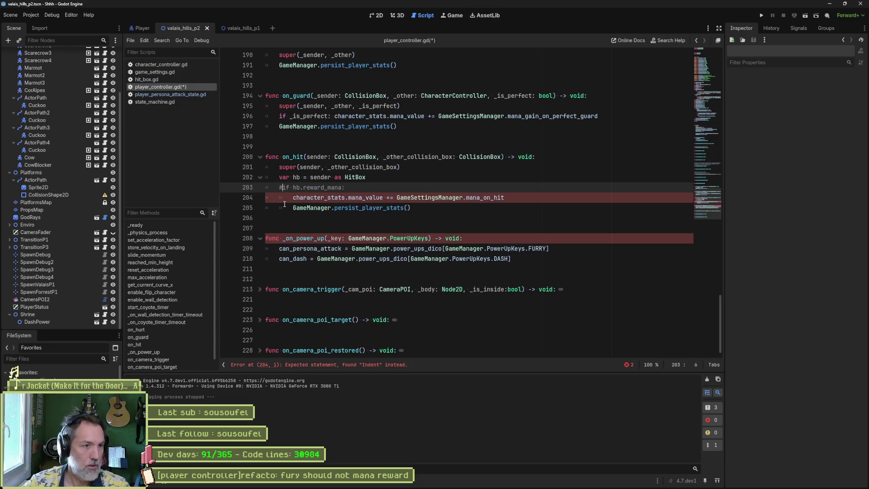
left_click_drag(312, 199, 317, 209)
key("shift+Tab")
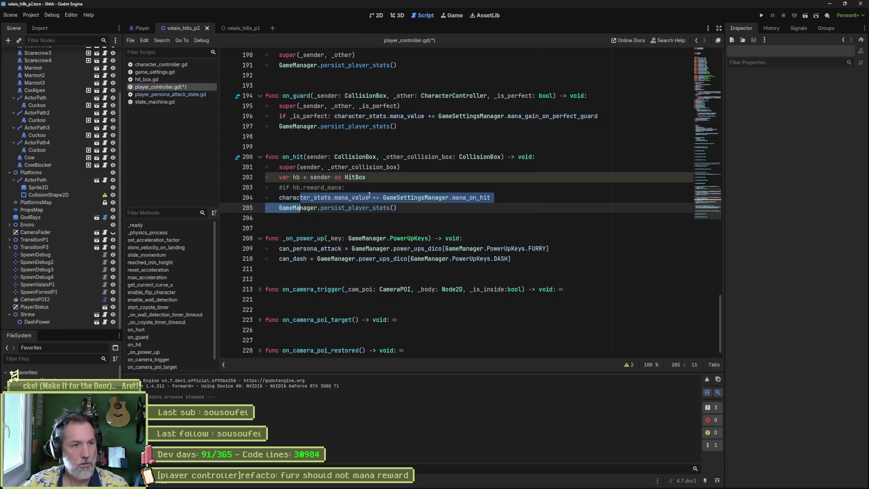
key("F5")
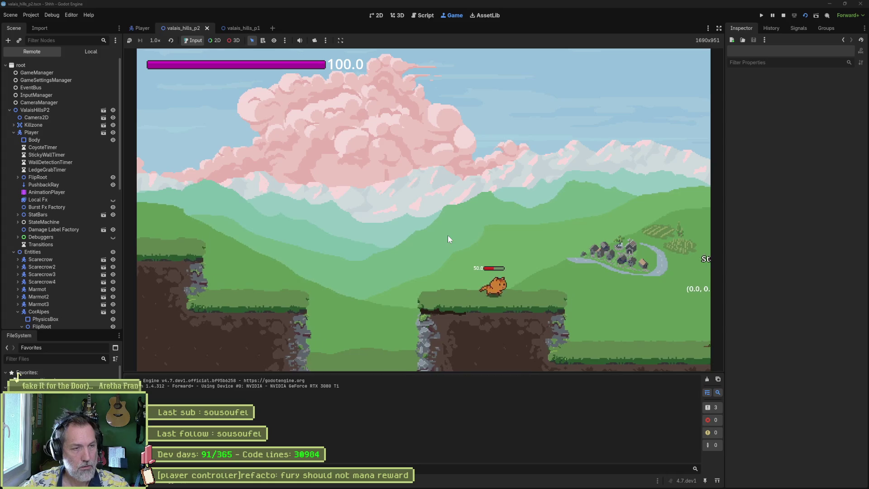
key("Right")
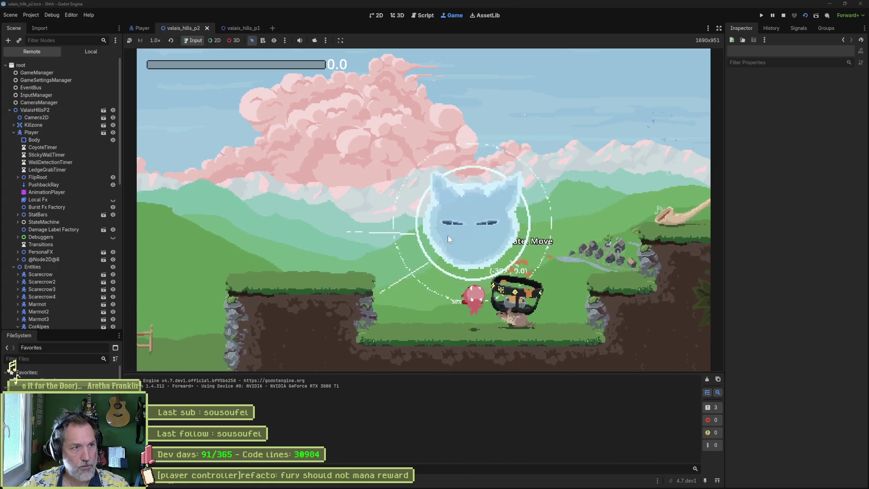
key("F8")
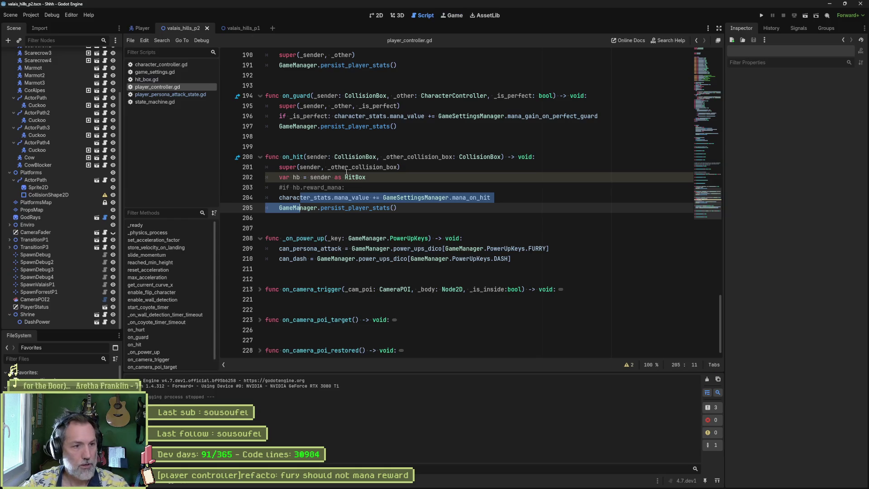
key("Tab")
key("Up")
key("Up")
key("ctrl+k")
key("ctrl+s")
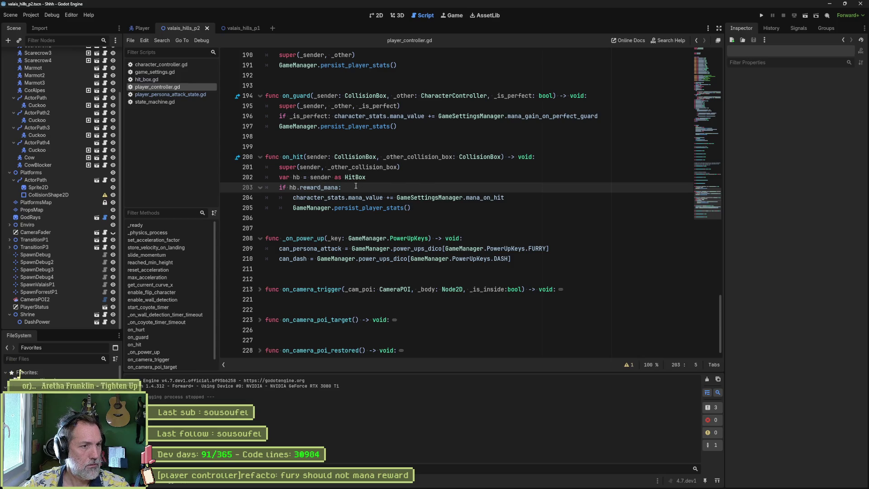
Comment out the hb declaration and check sender.reward_mana instead of hb.
triple_click(305, 177)
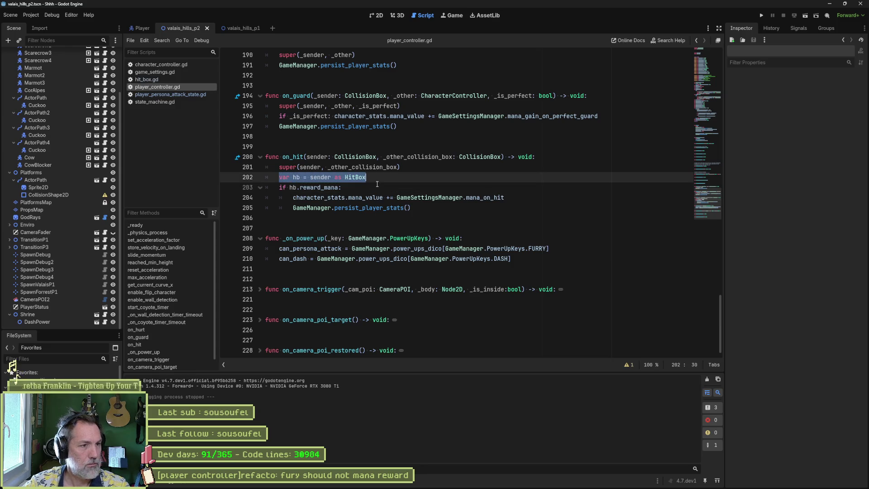
left_click(278, 177)
type("#")
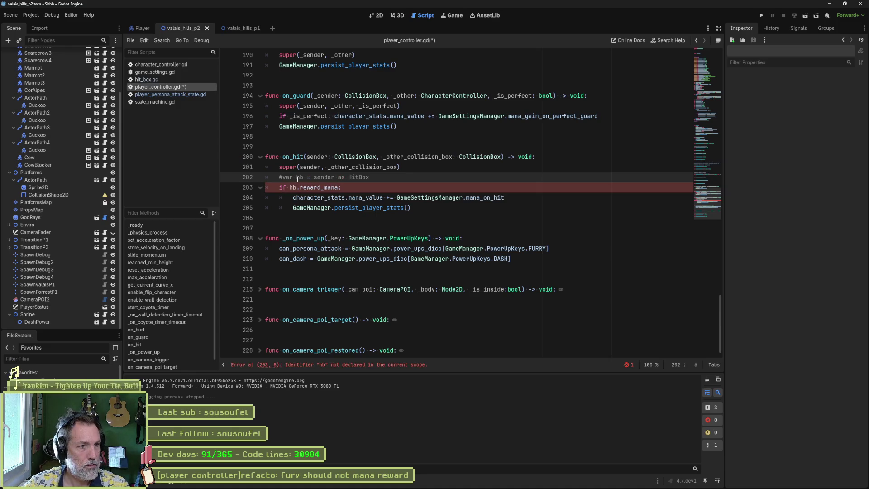
double_click(294, 187)
type("sender")
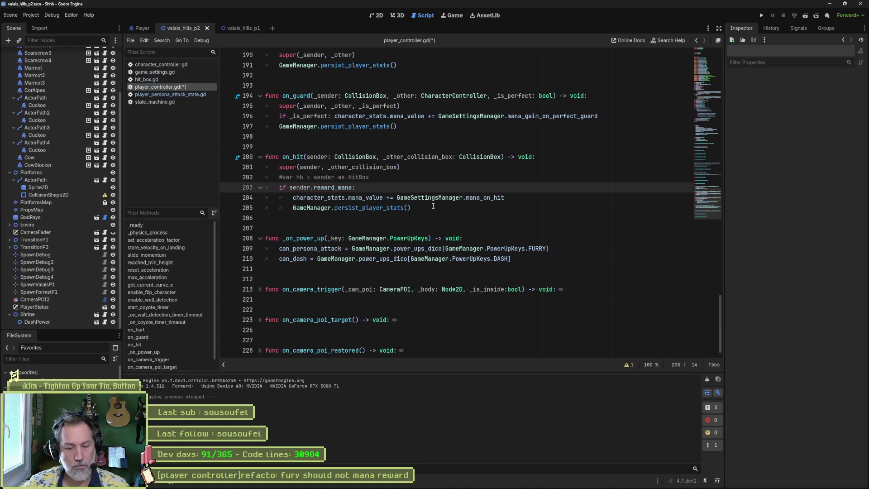
Run the scene, test a Fury attack, then stop the game.
key("F6")
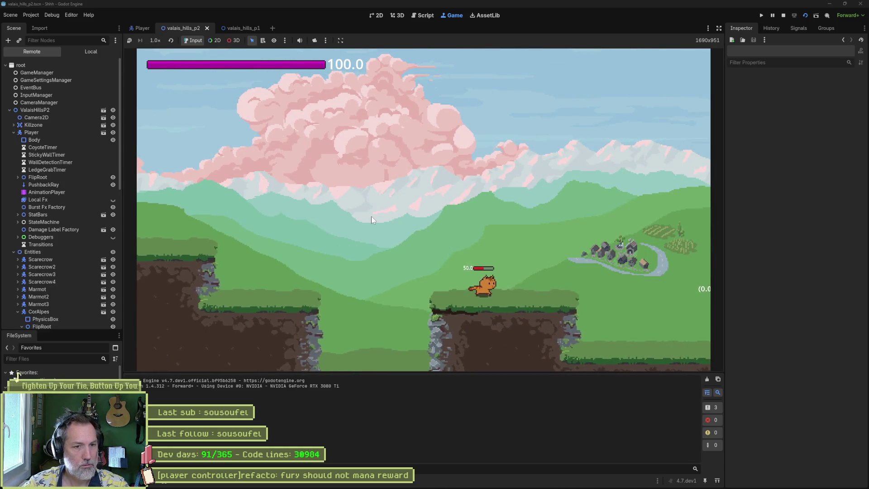
key("Right")
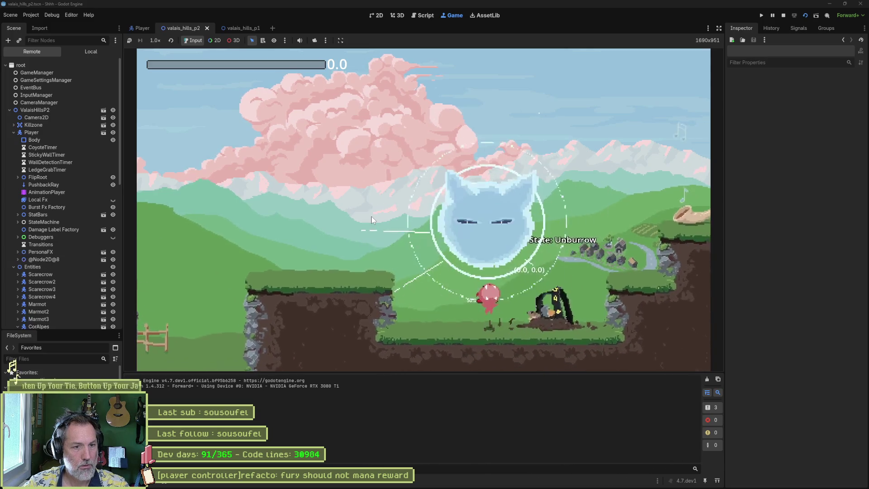
key("F8")
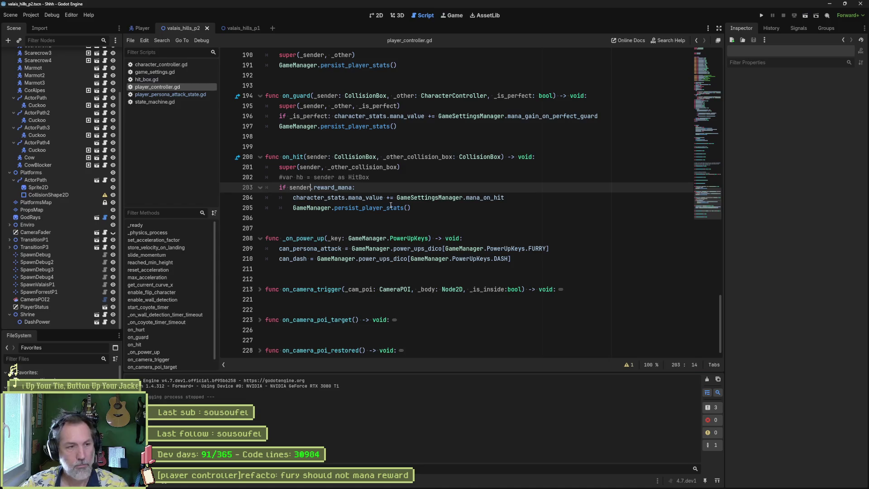
Delete the commented-out hb line and switch to the 2D view of the level.
left_click(378, 181)
key("ctrl+shift+k")
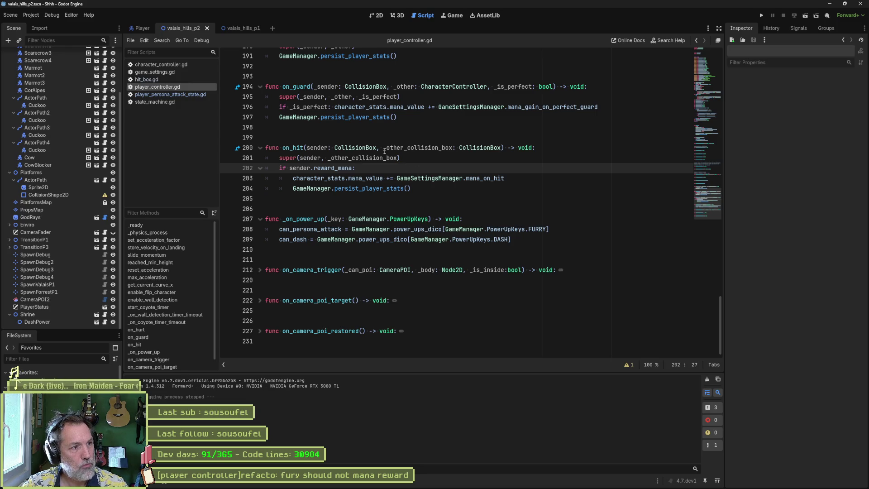
left_click(373, 15)
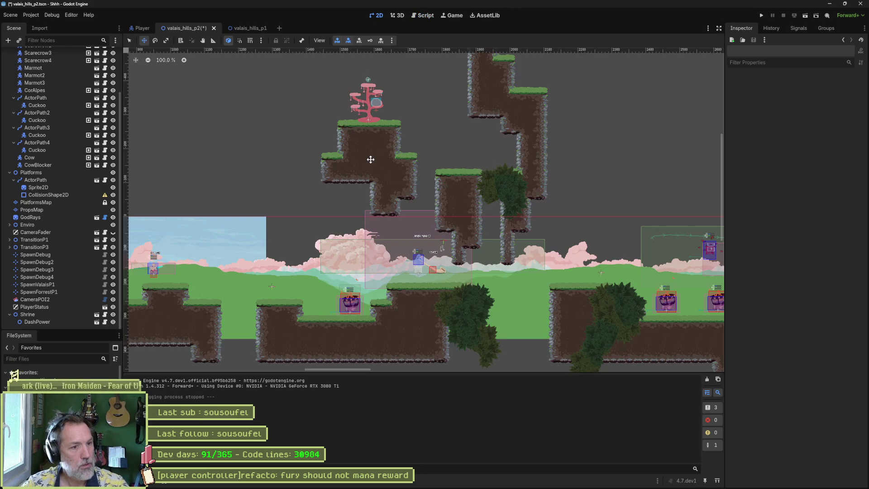
Set the ValaisHillsP2 root node's Spawn to SpawnValaisP1 in the Inspector.
left_click_drag(241, 191, 520, 177)
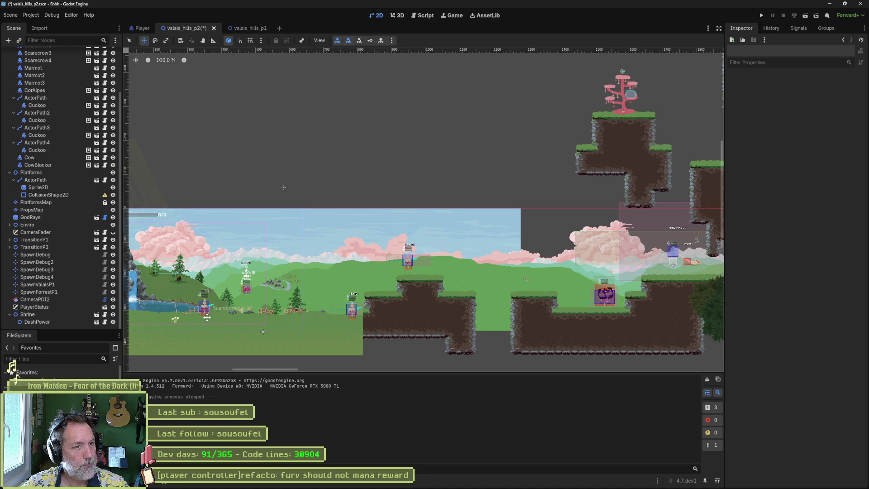
scroll(68, 122, "up", 3)
left_click(31, 54)
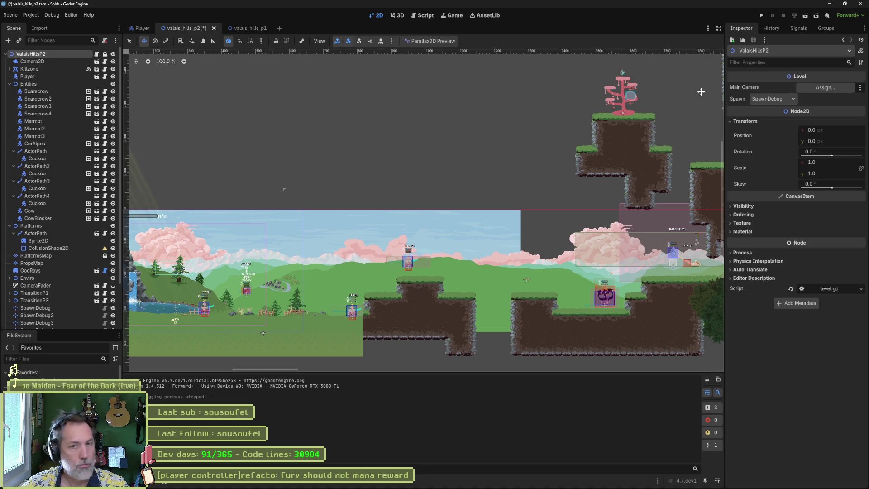
left_click(779, 100)
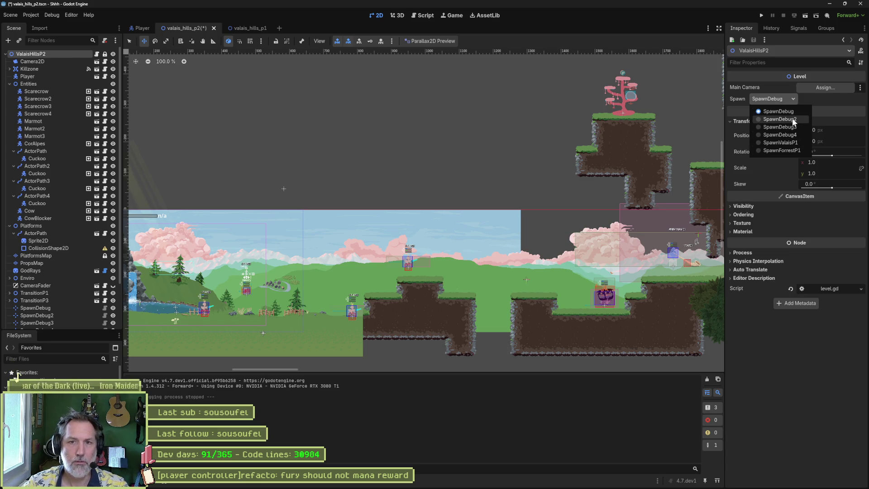
left_click(347, 230)
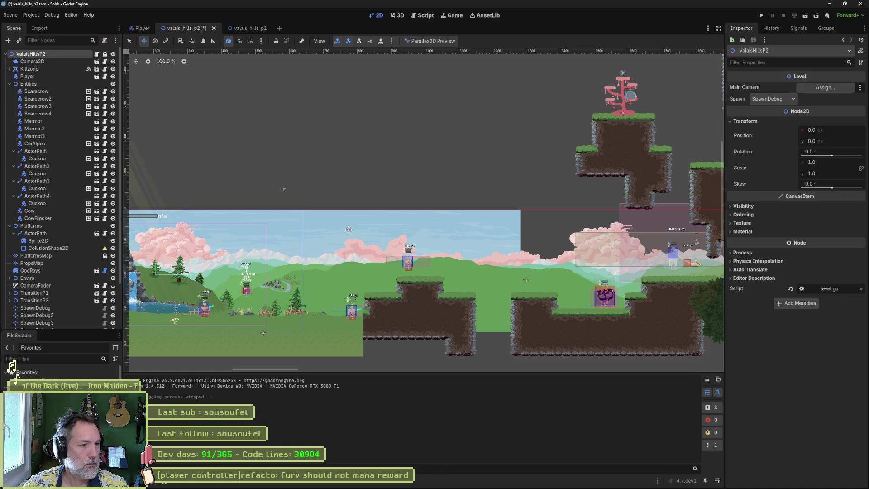
scroll(237, 267, "up", 5)
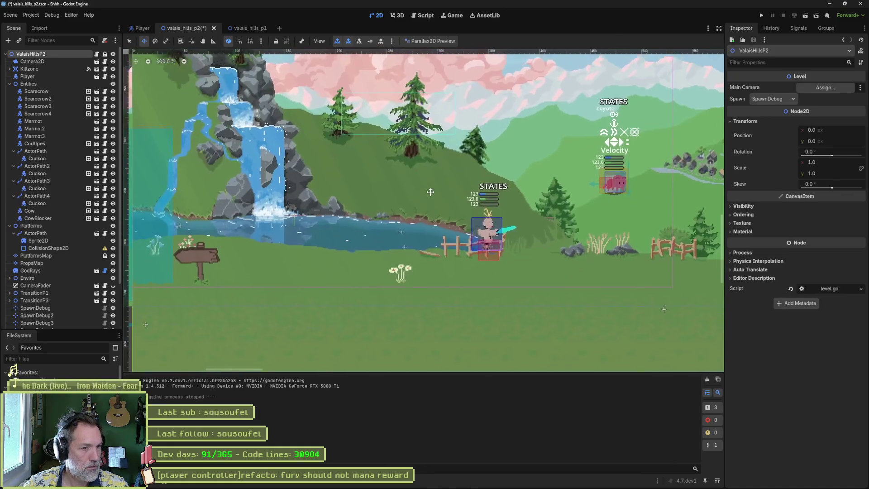
key("q")
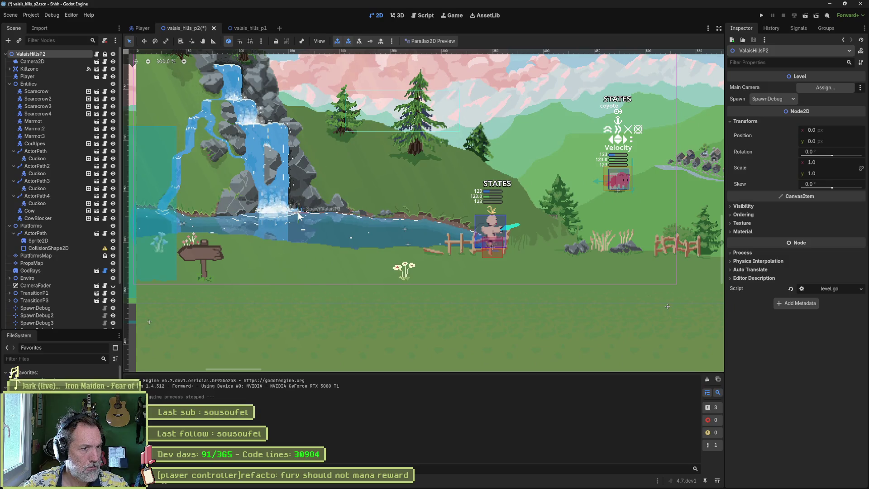
left_click(786, 98)
left_click(780, 142)
Run the scene from SpawnValaisP1, test a Fury attack, then stop the game.
key("F6")
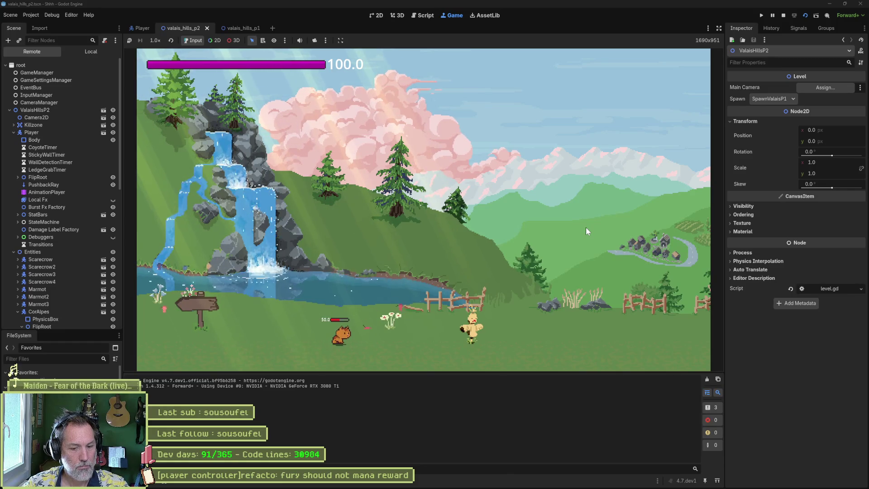
key("f")
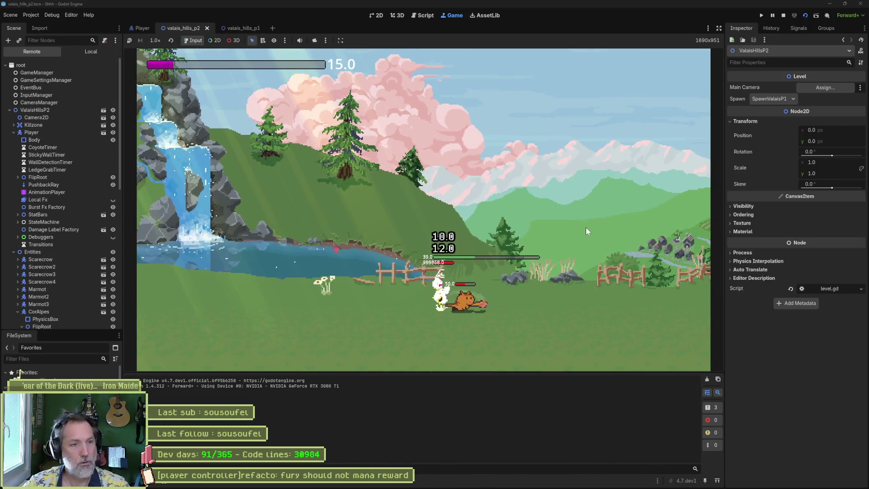
key("F8")
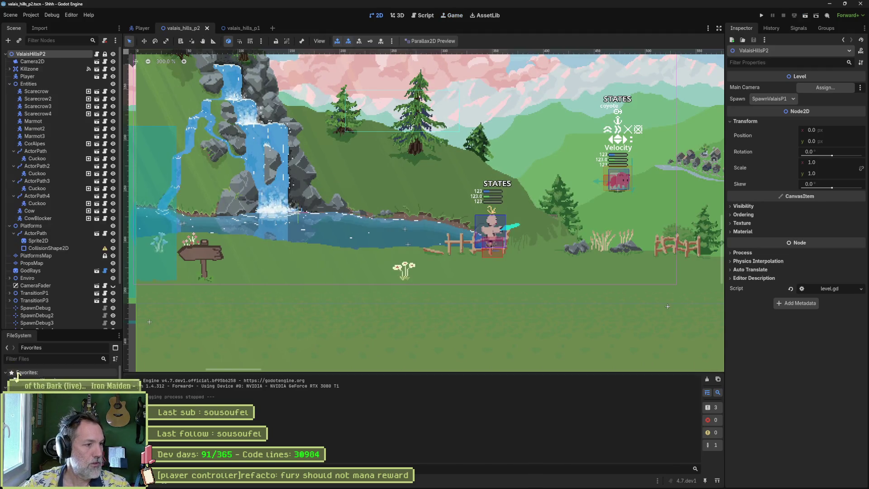
Turn on Infinite Mana in the game settings resource and save.
left_click(17, 380)
left_click(788, 214)
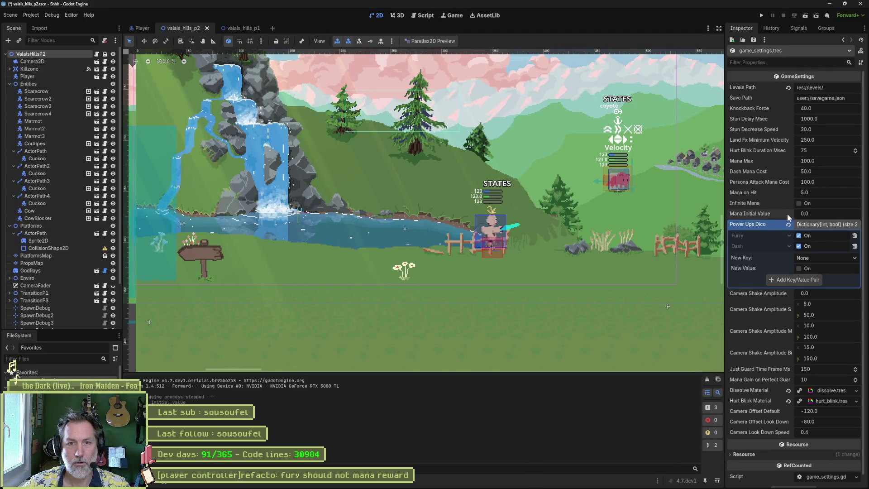
key("ctrl+s")
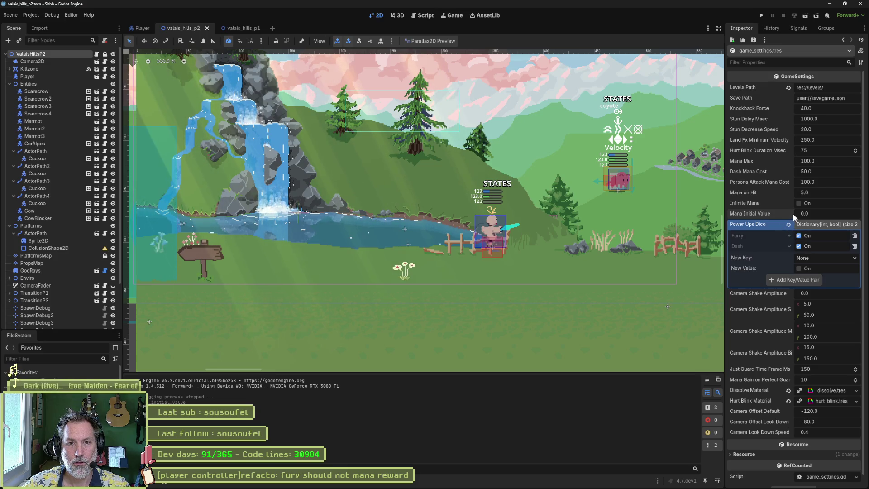
left_click(802, 203)
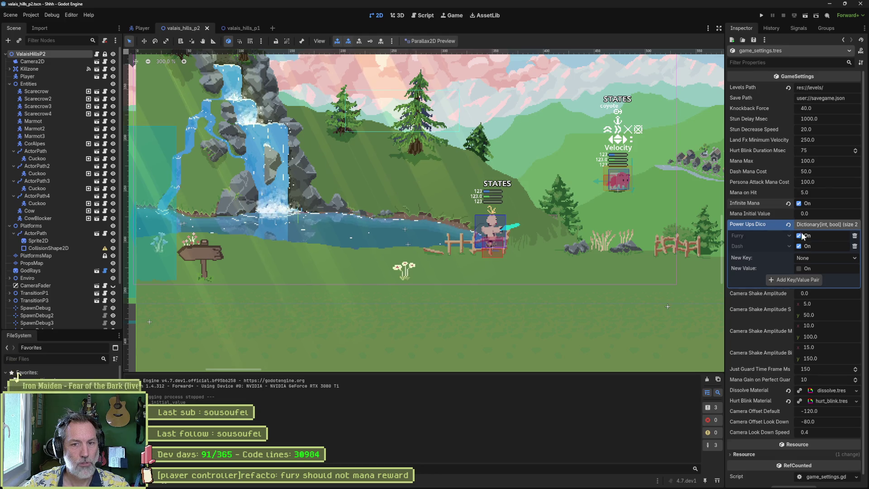
left_click(656, 245)
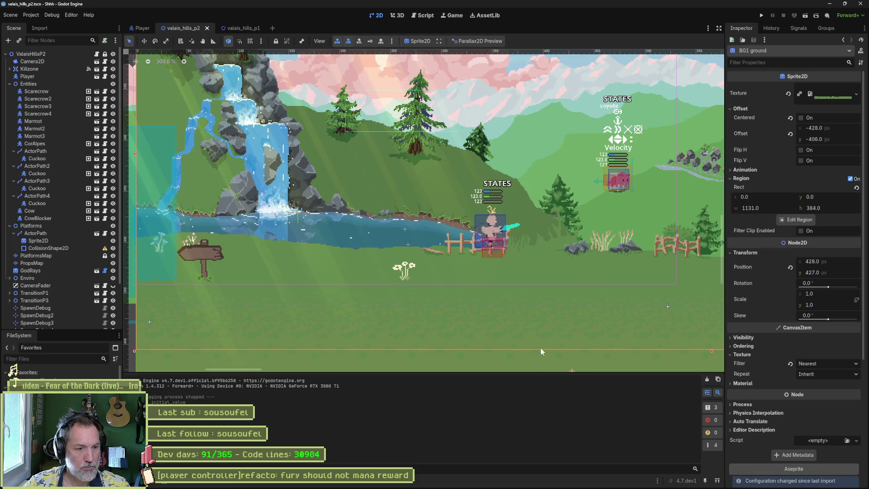
Check the fury task in Asana, then open Fork and view the hit_box.gd diff.
mouse_move(472, 481)
left_click(480, 442)
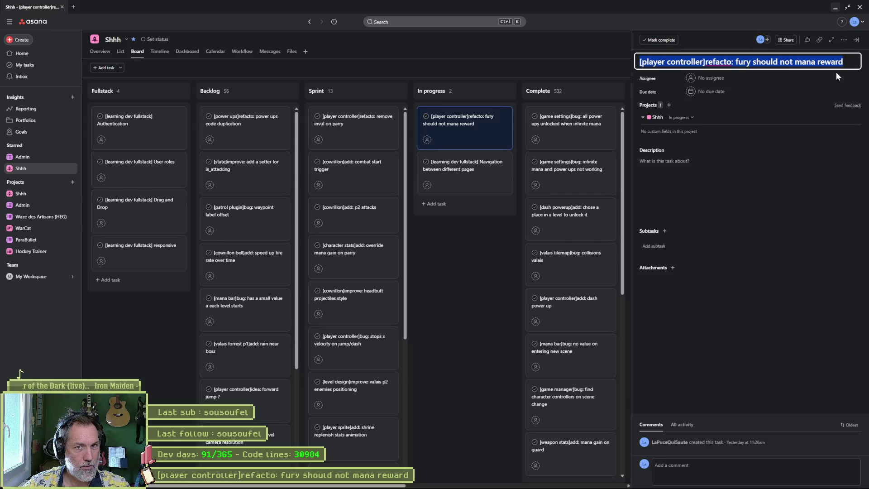
mouse_move(606, 487)
mouse_move(515, 484)
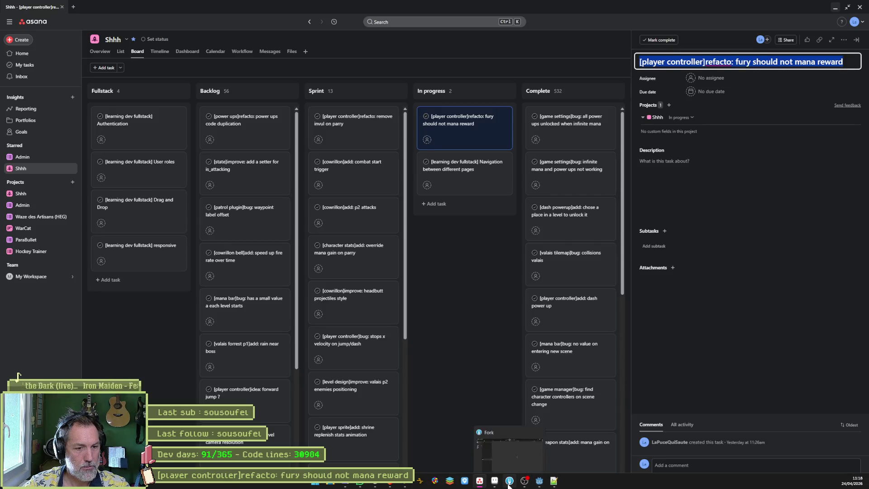
left_click(491, 427)
left_click(134, 66)
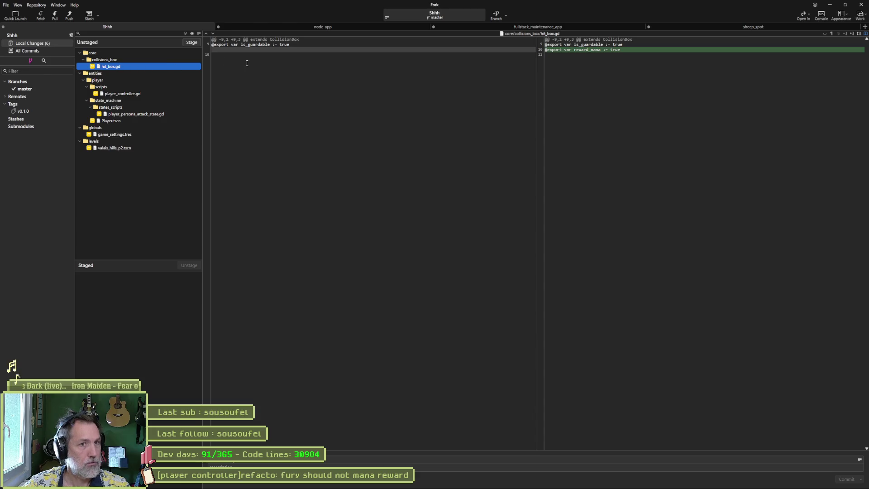
Review the player_controller.gd and player_persona_attack_state.gd diffs, stage all six files, and paste the commit message.
mouse_move(599, 55)
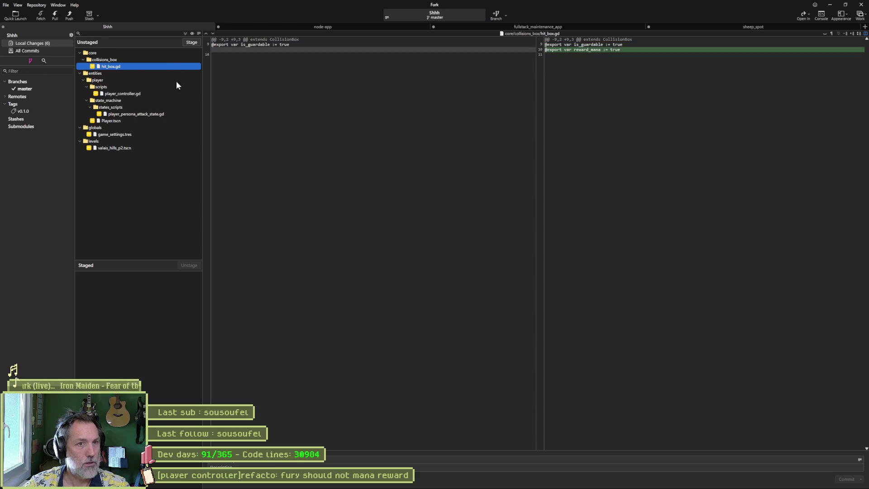
left_click(127, 93)
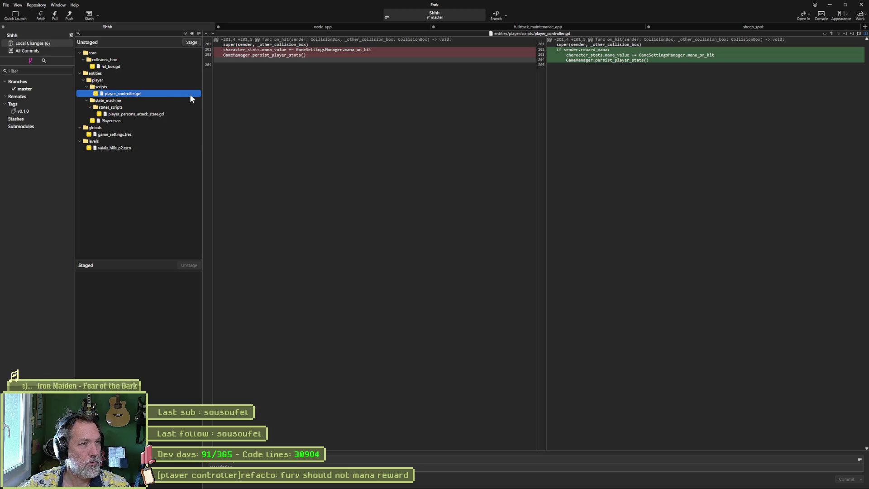
mouse_move(293, 66)
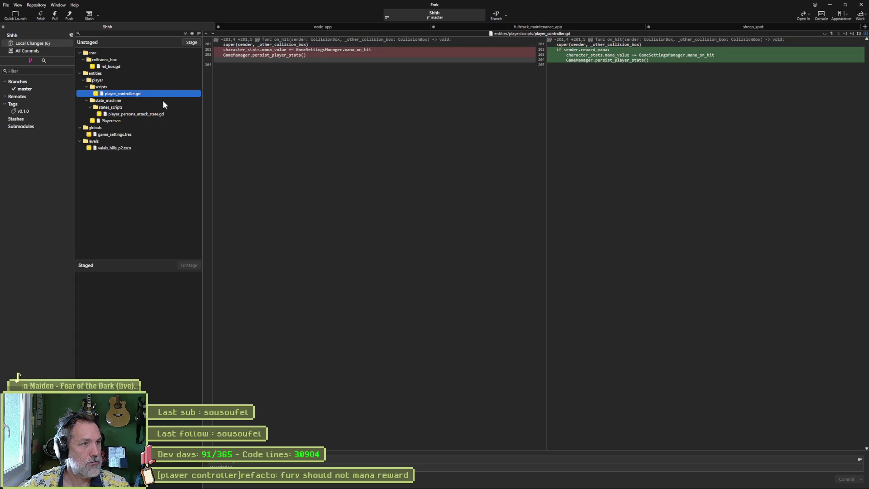
left_click(148, 114)
mouse_move(290, 70)
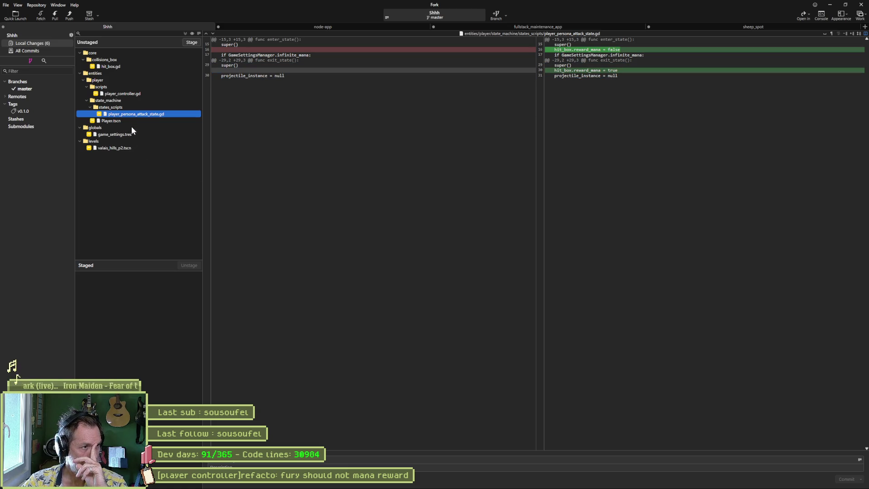
left_click(185, 33)
key("ctrl+v")
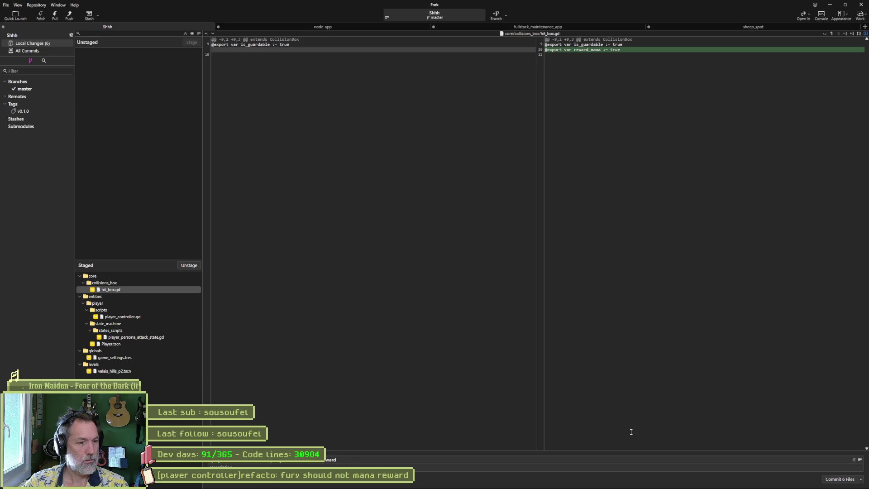
Commit the six files, push master to origin, and move the fury mana card to Complete.
left_click(852, 482)
left_click(69, 15)
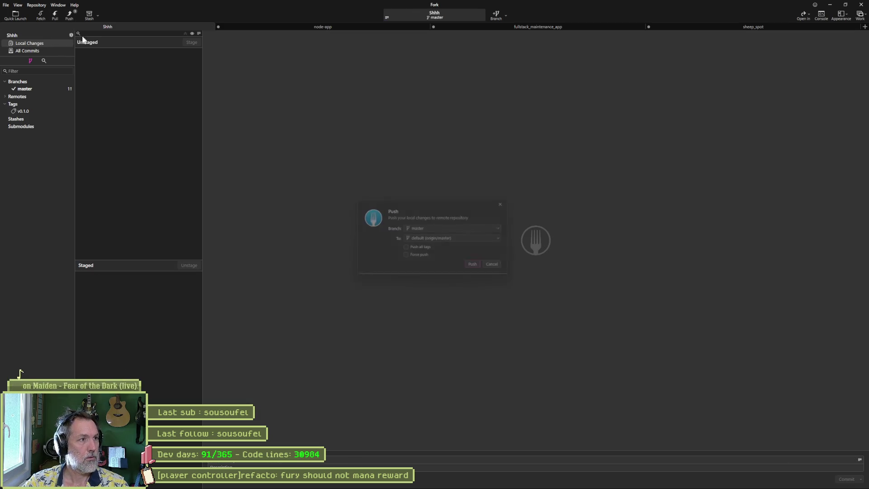
left_click(479, 268)
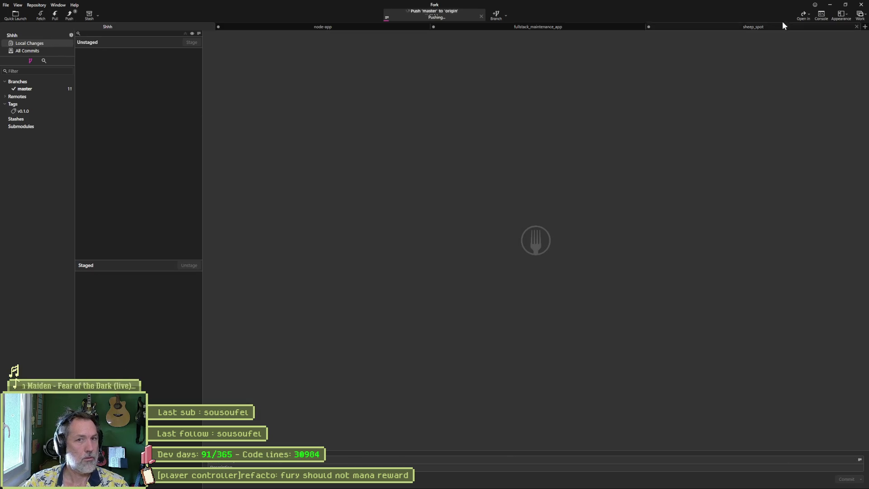
left_click(836, 7)
mouse_move(465, 130)
left_mouse_down()
mouse_move(575, 127)
mouse_move(561, 127)
left_mouse_up()
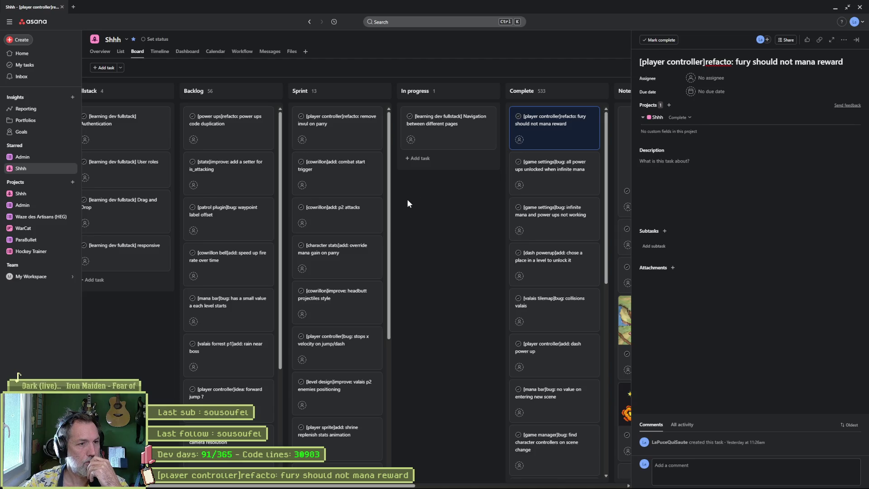
Drag the [cowrillon]add: p2 attacks card up to the first position in Sprint.
left_click_drag(376, 216, 337, 121)
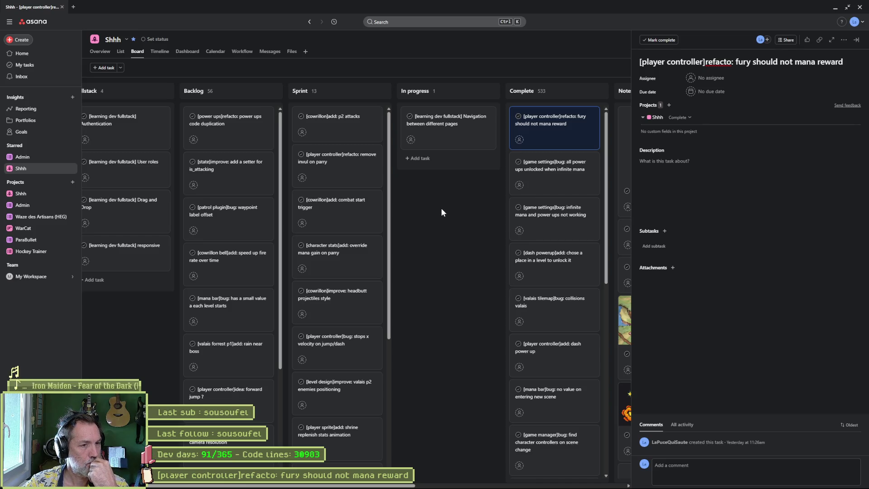
Move p2 attacks into In progress and reorder Sprint with the jump/dash velocity bug on top.
left_click_drag(368, 120, 446, 120)
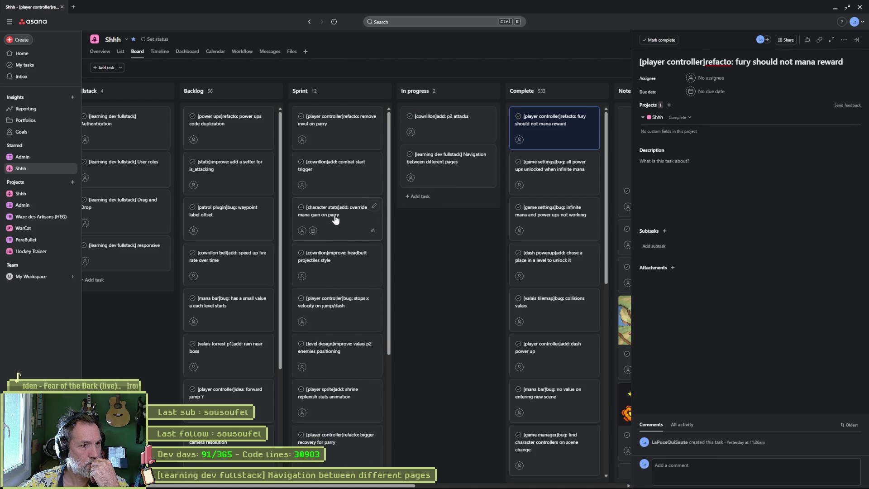
left_click(336, 219)
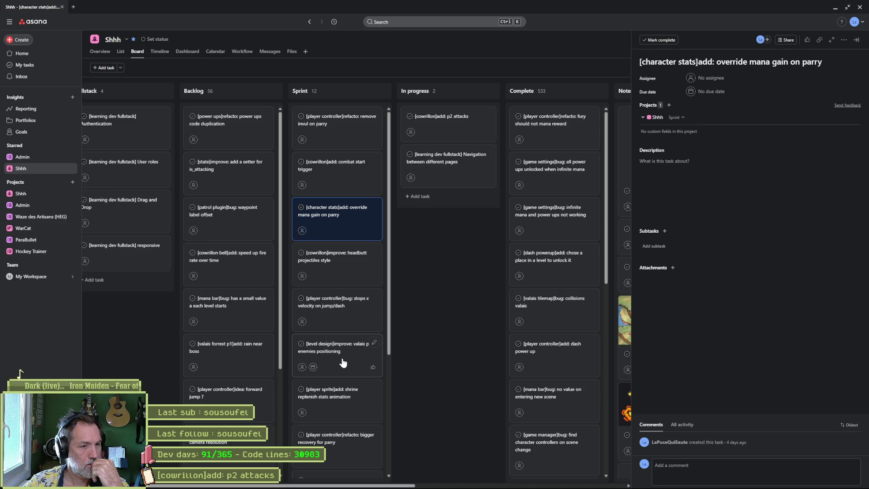
left_click_drag(340, 274, 337, 134)
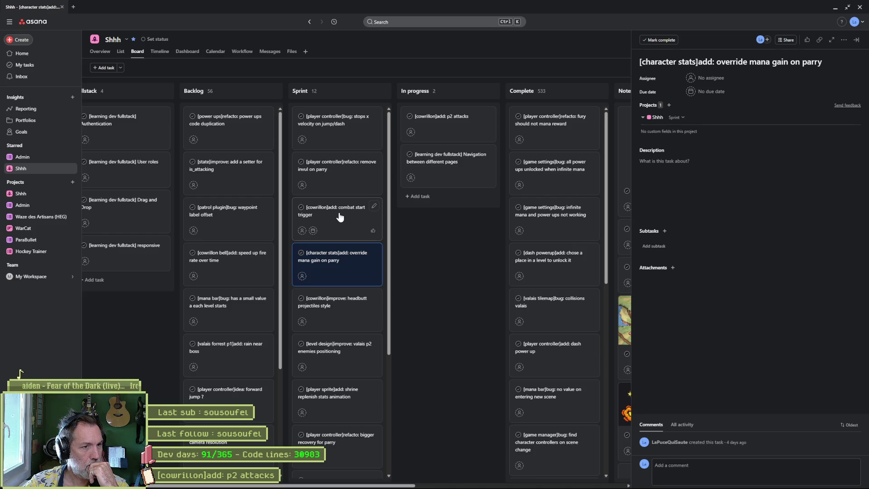
mouse_move(340, 217)
left_mouse_down()
mouse_move(342, 317)
mouse_move(358, 307)
left_mouse_up()
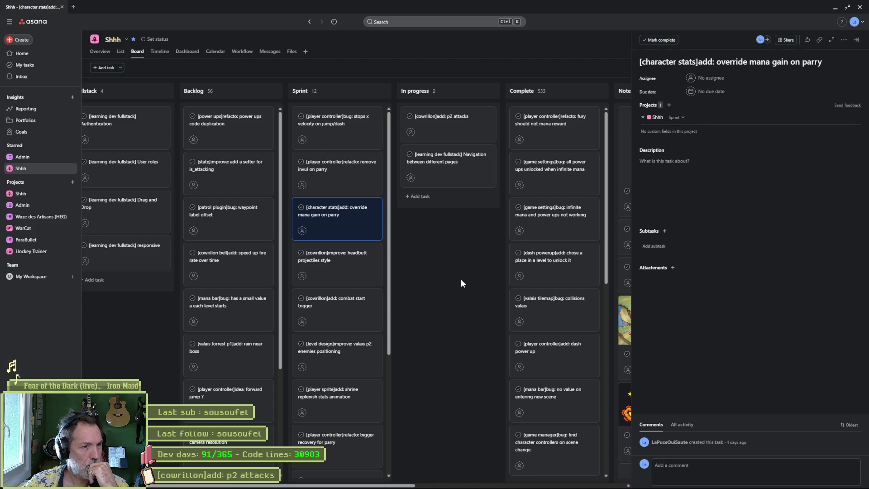
left_click_drag(338, 222, 346, 298)
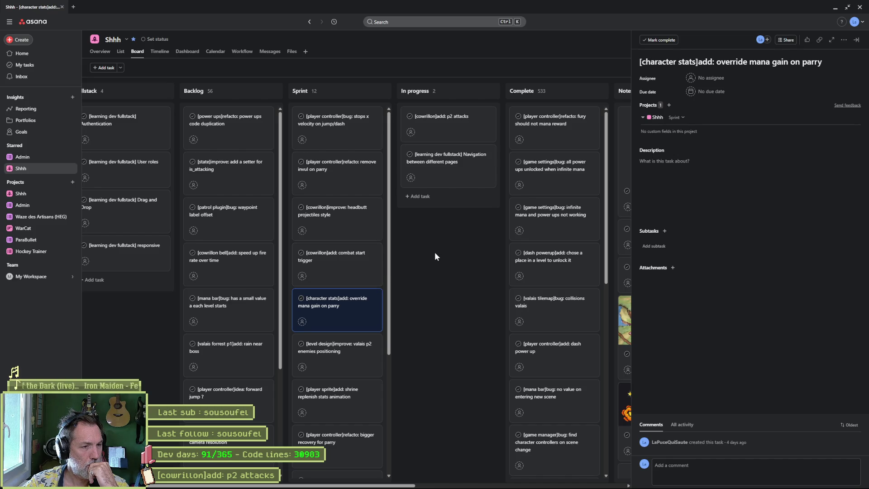
Close the details pane, open the p2 attacks task, then leave the browser.
key("Escape")
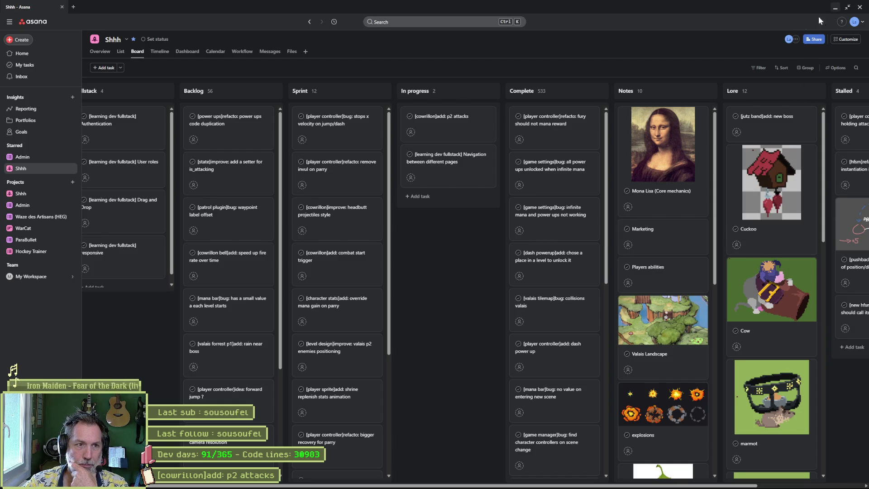
left_click(451, 120)
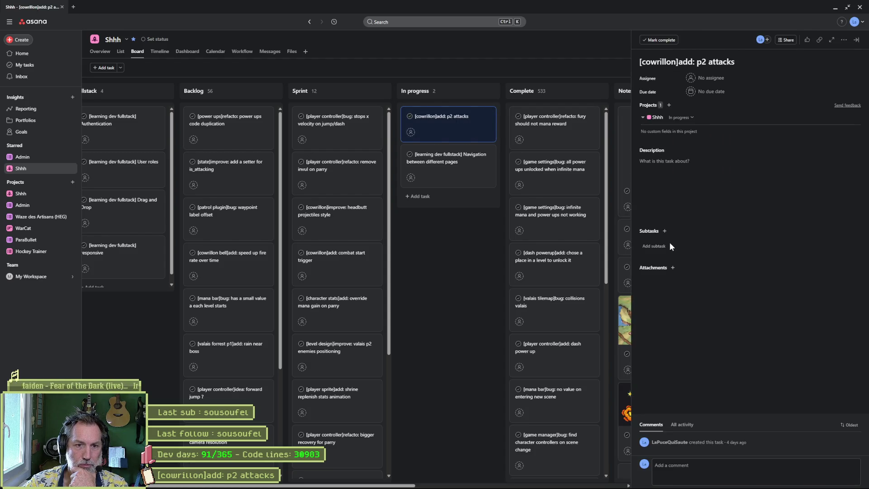
left_click(835, 9)
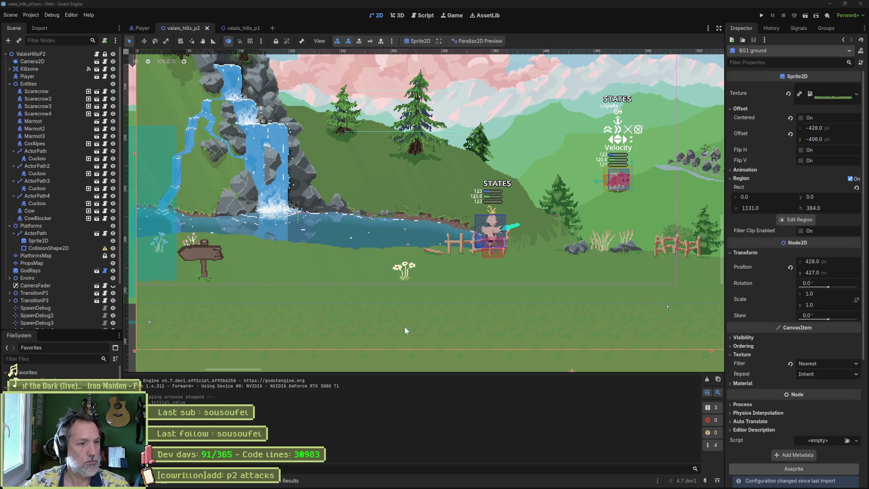
Open valais_forrest_p1.tscn through Quick Open, searching 'forrest'.
key("shift+alt+o")
type("cowrillon")
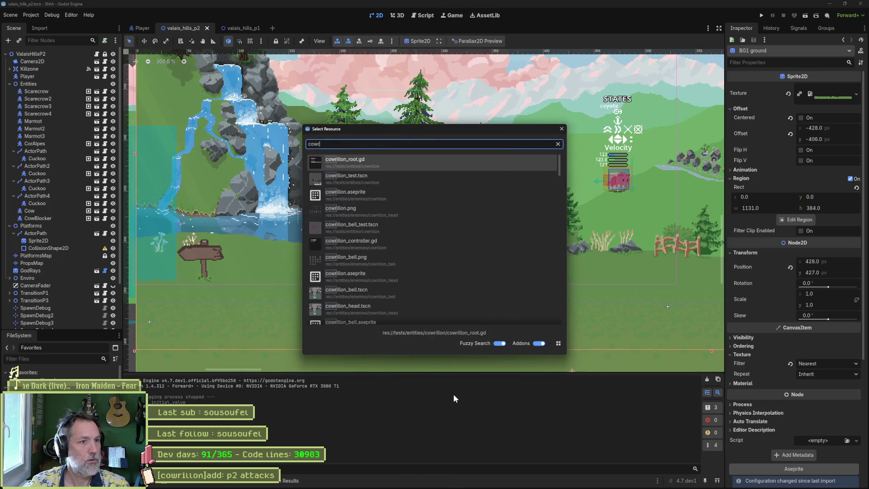
key("Down")
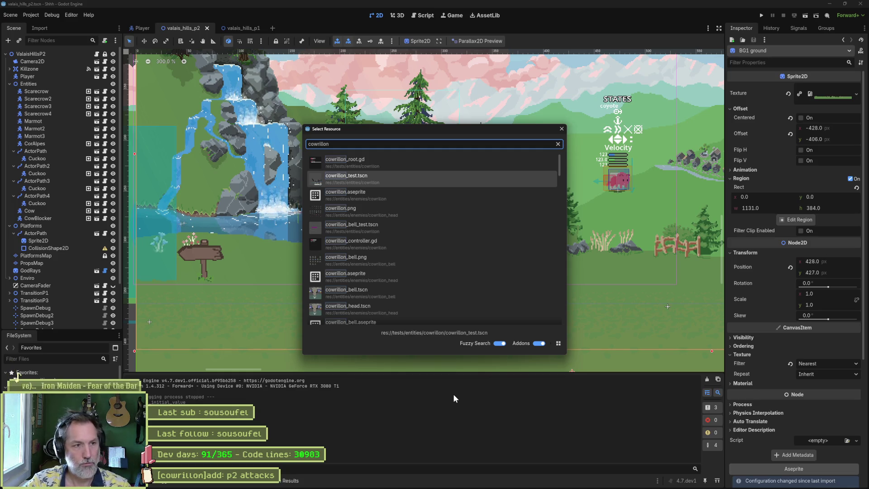
key("ctrl+a")
type("forrest")
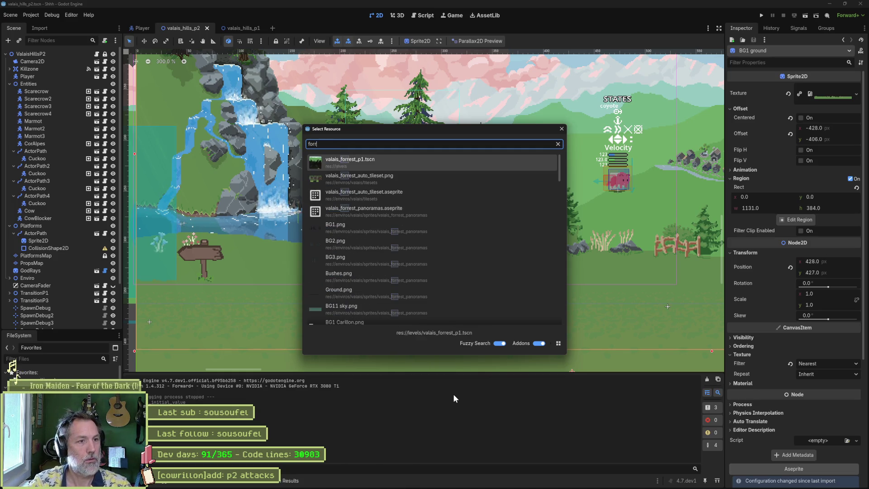
key("Return")
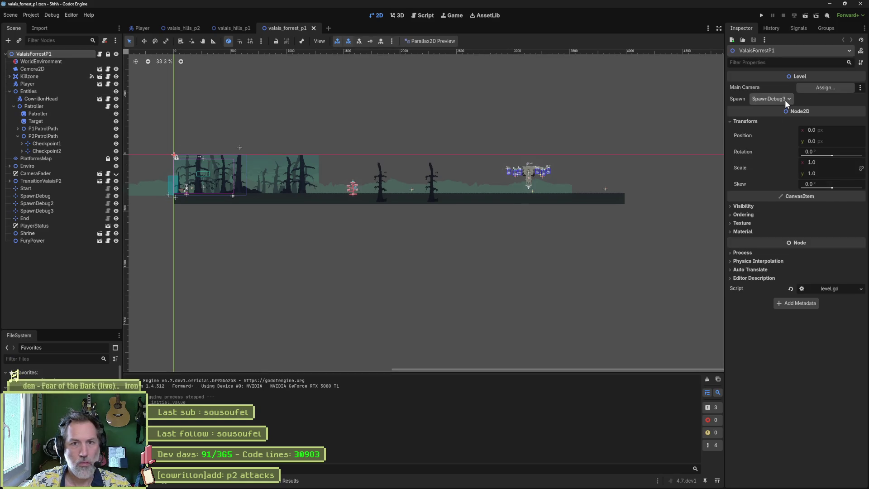
Check the level's Spawn is SpawnDebug3 and run the scene.
left_click(783, 99)
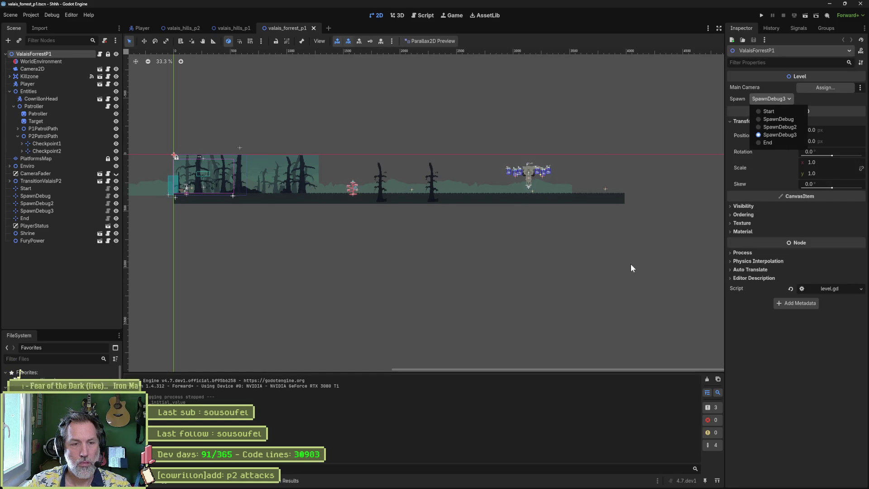
key("Escape")
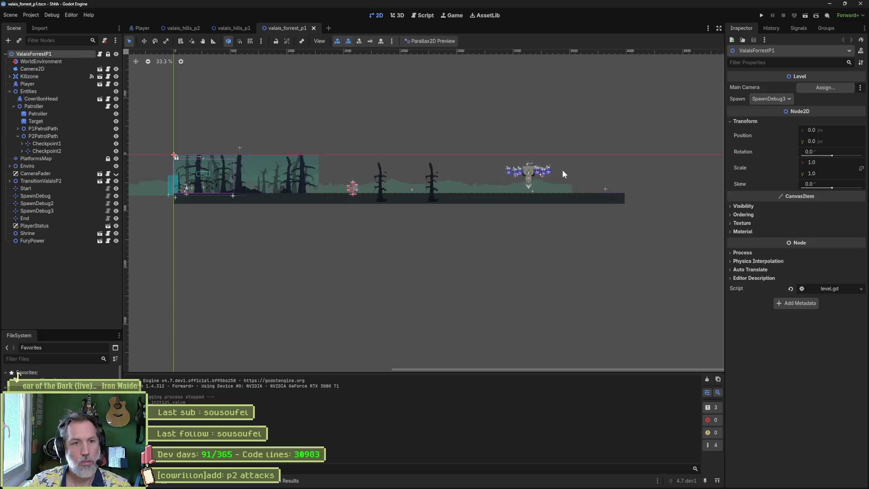
scroll(564, 172, "up", 10)
scroll(549, 157, "down", 2)
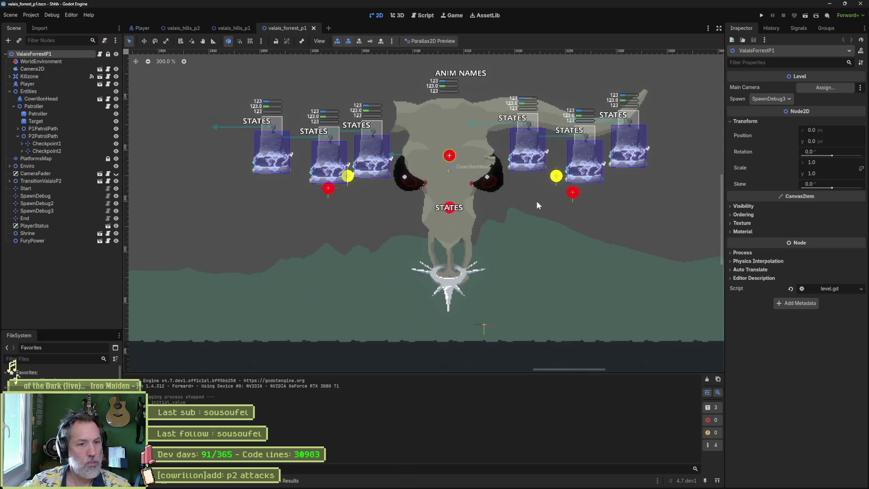
key("F6")
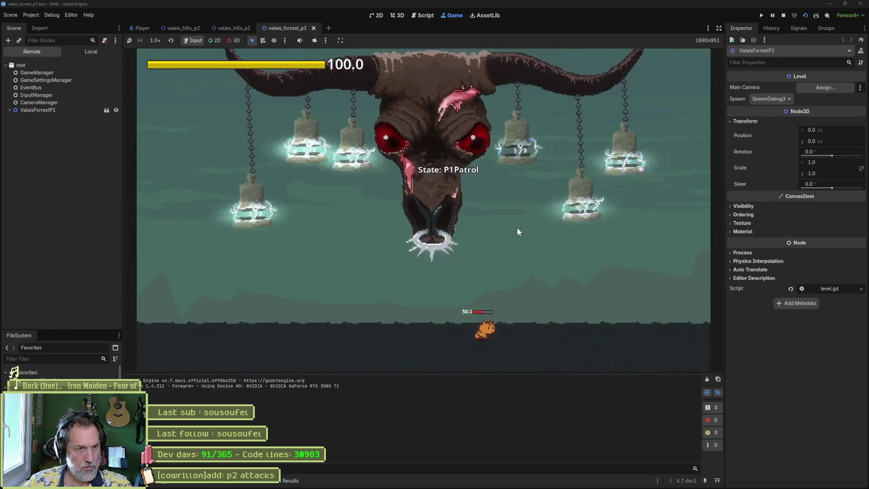
Playtest the boss fight moving the cat left and right beneath the boss, then stop and rerun briefly.
key("Left")
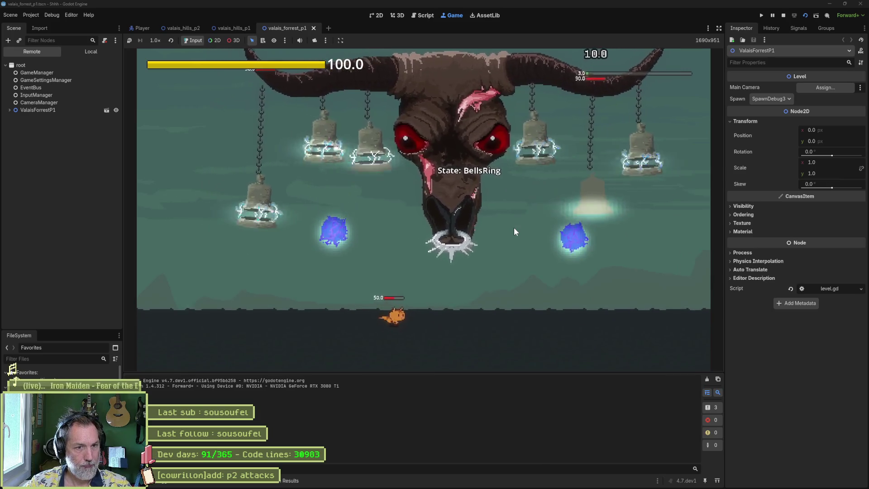
key("Right")
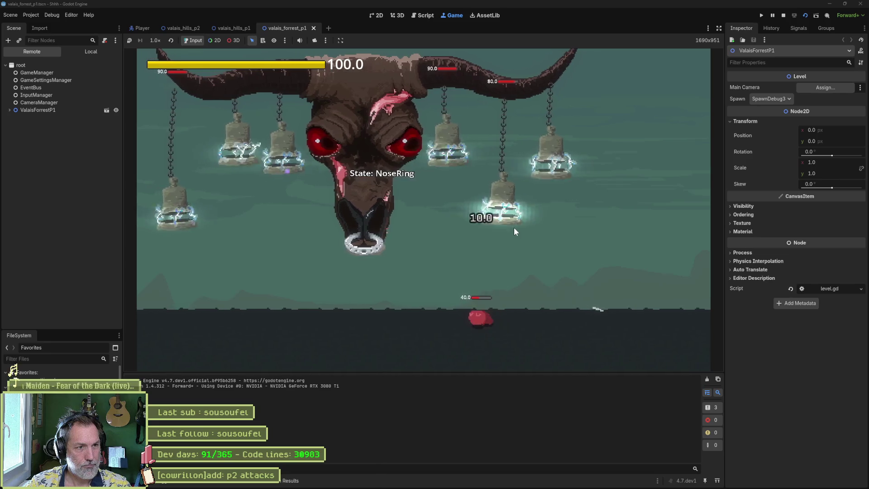
key("Left")
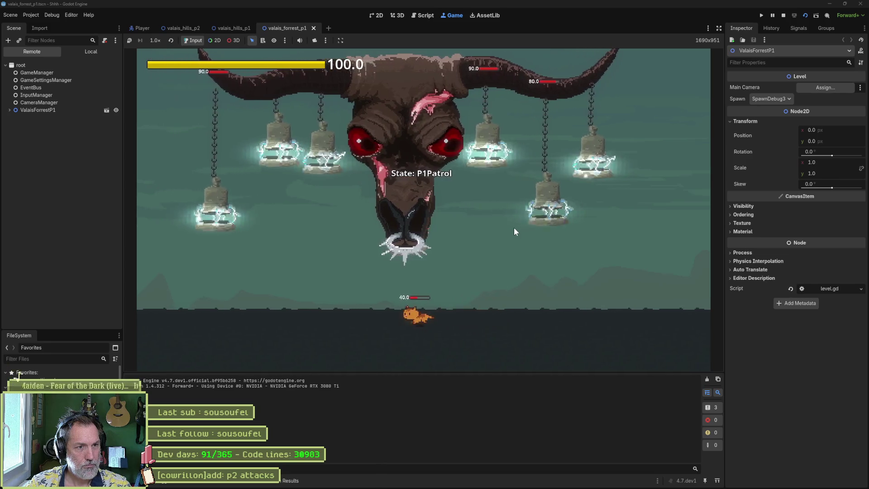
key("Left")
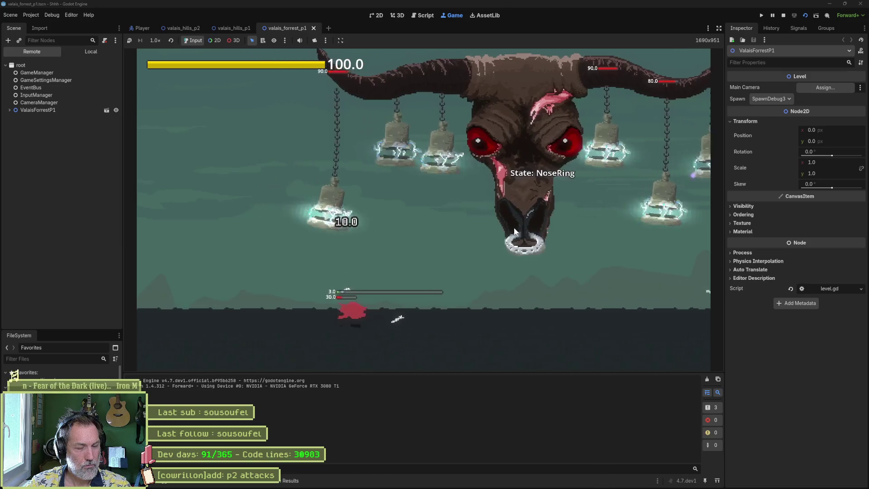
key("Right")
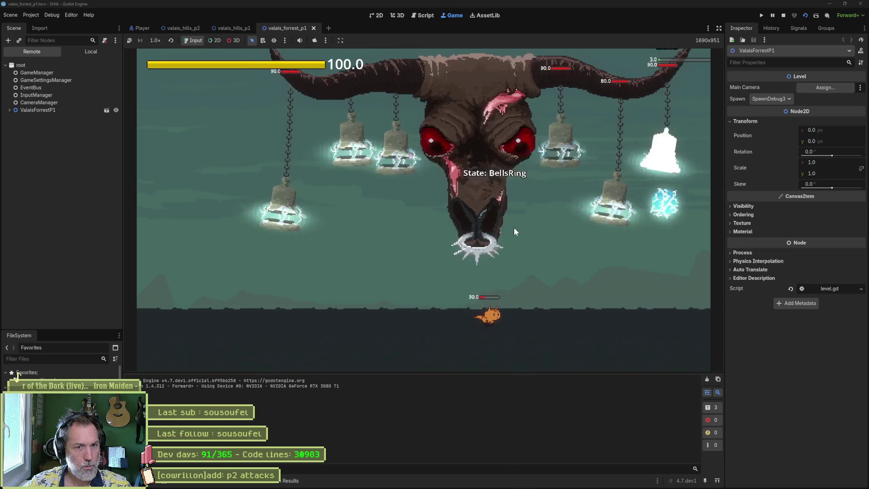
key("Right")
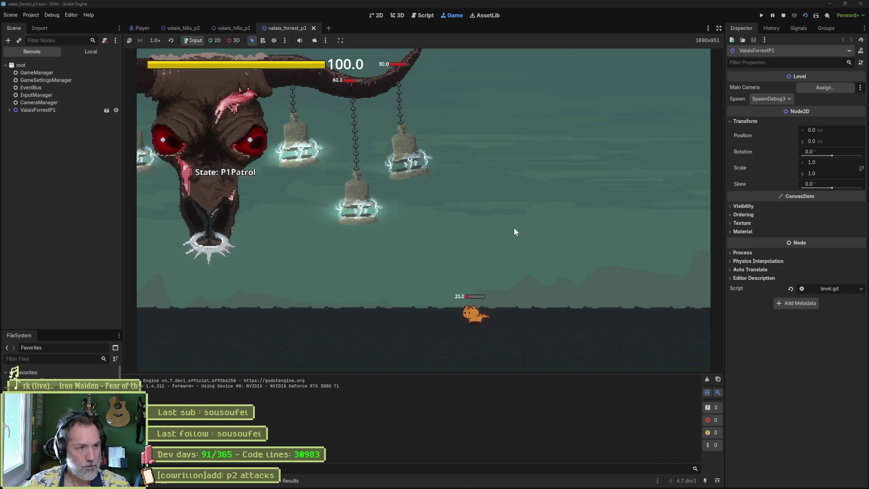
key("F8")
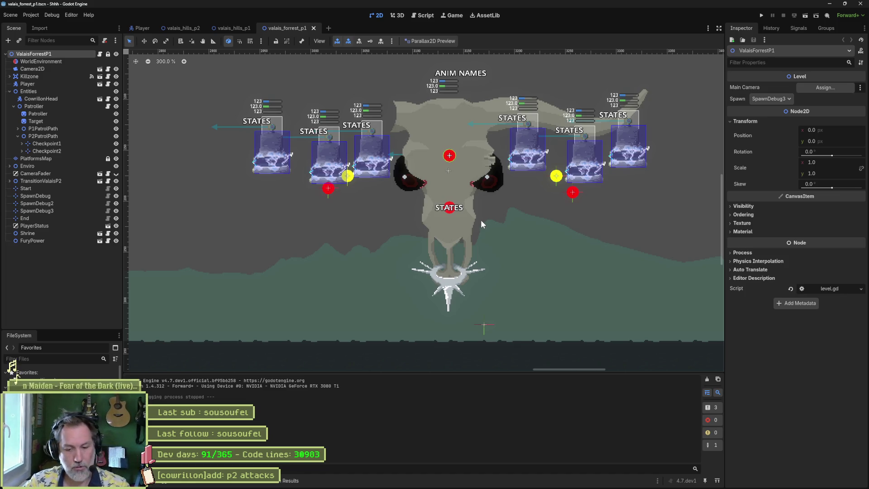
key("F6")
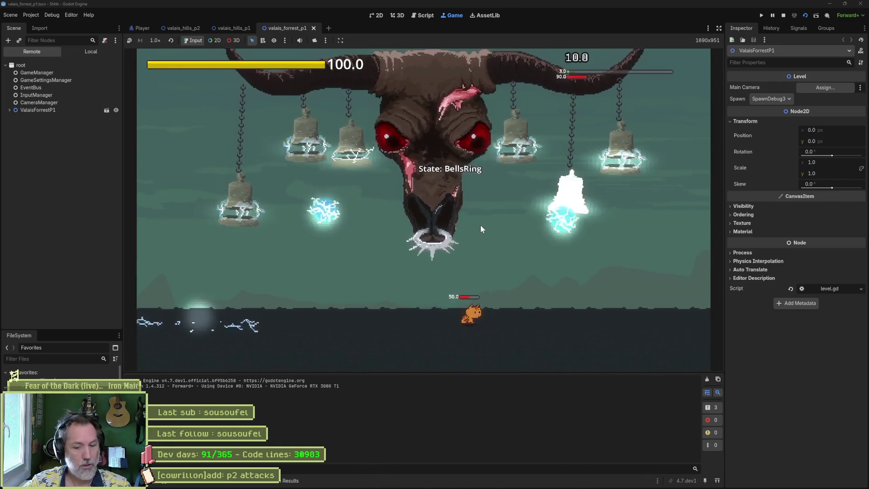
key("F8")
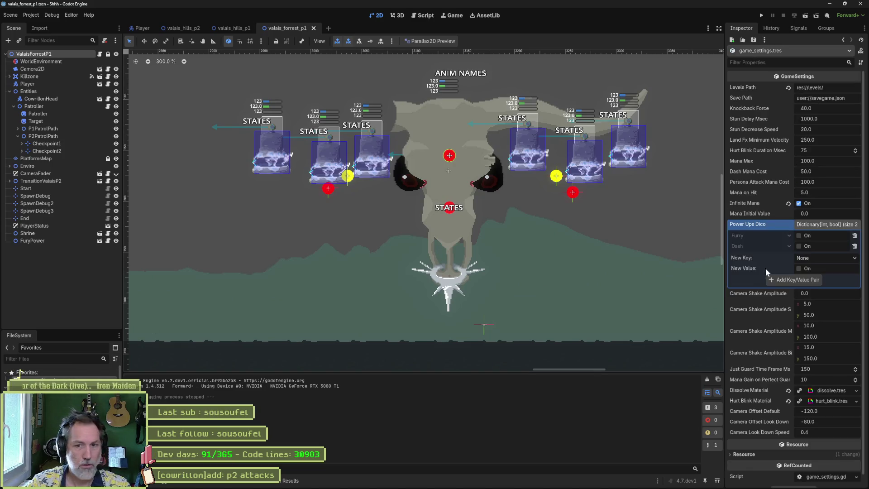
Enable the Furry and Dash power-ups, test-run the scene, then bring up Aseprite.
left_click(807, 245)
left_click(809, 234)
key("F6")
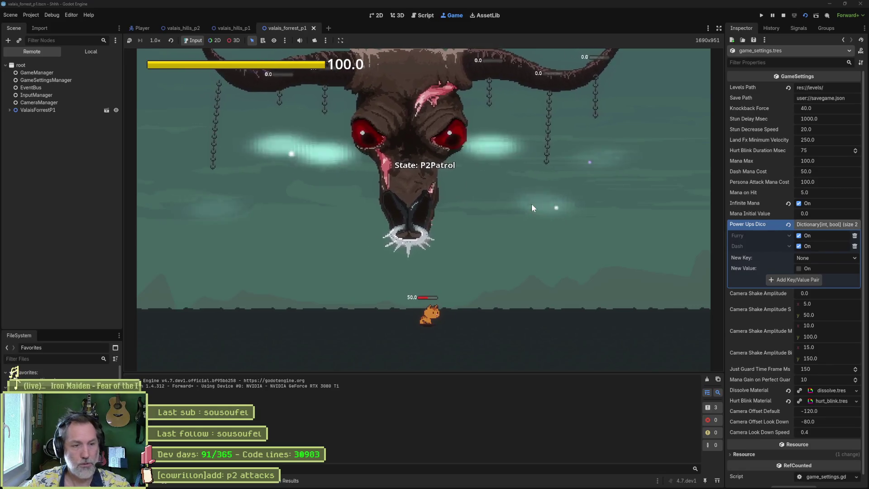
key("F8")
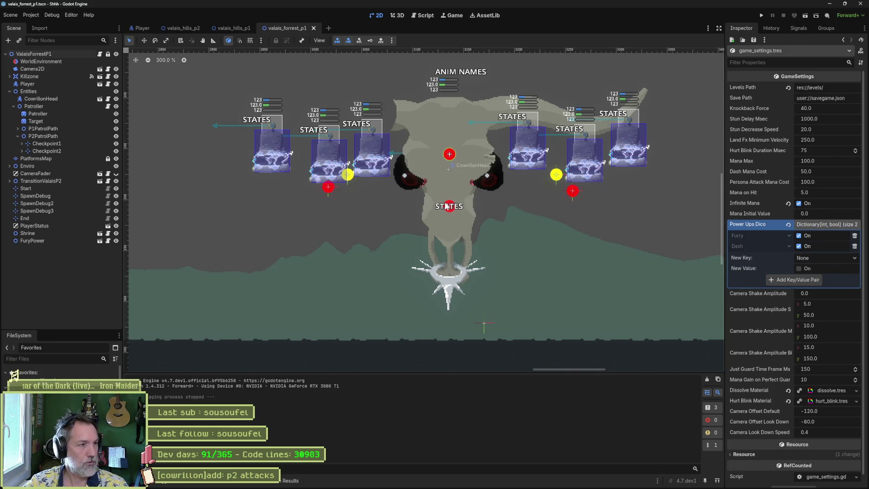
left_click(494, 481)
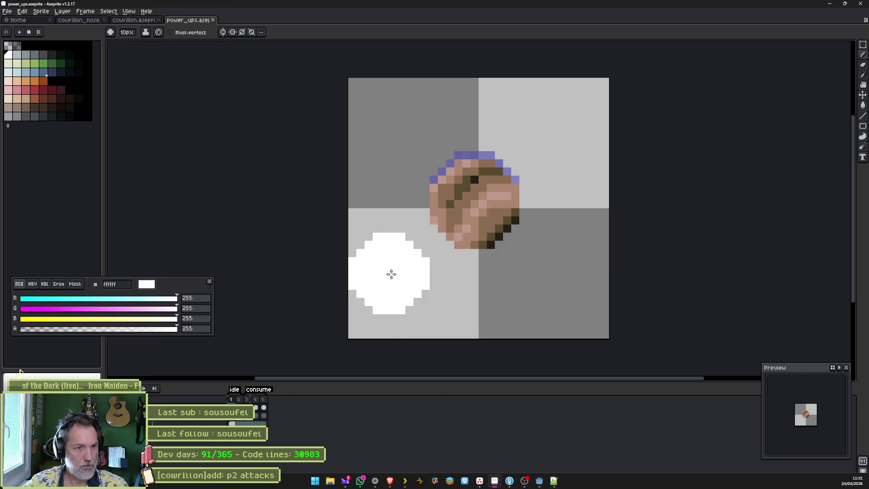
left_click(79, 20)
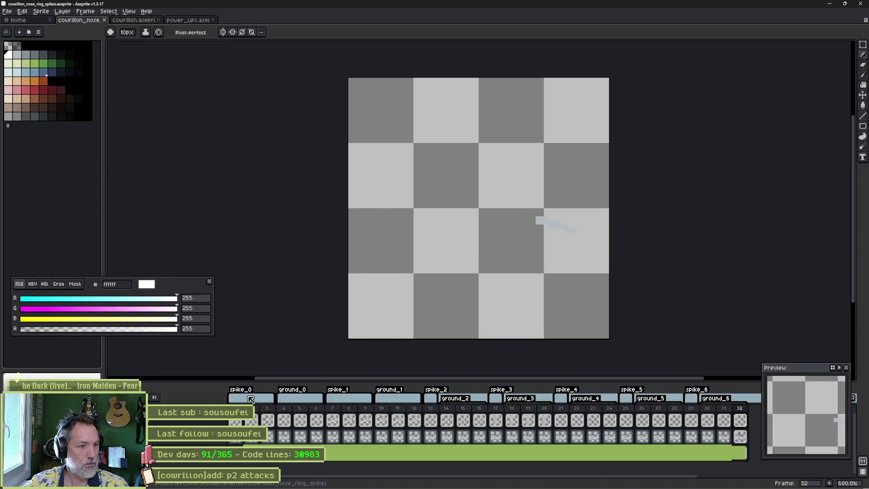
left_click(142, 21)
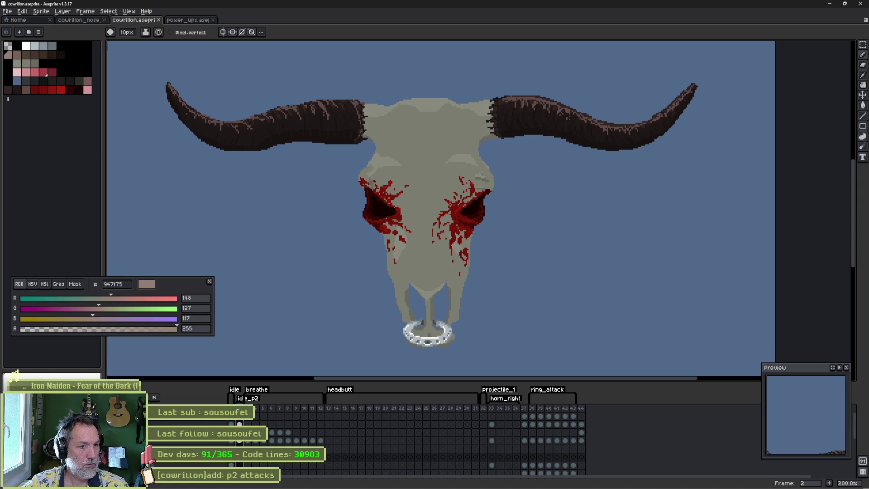
left_click(832, 4)
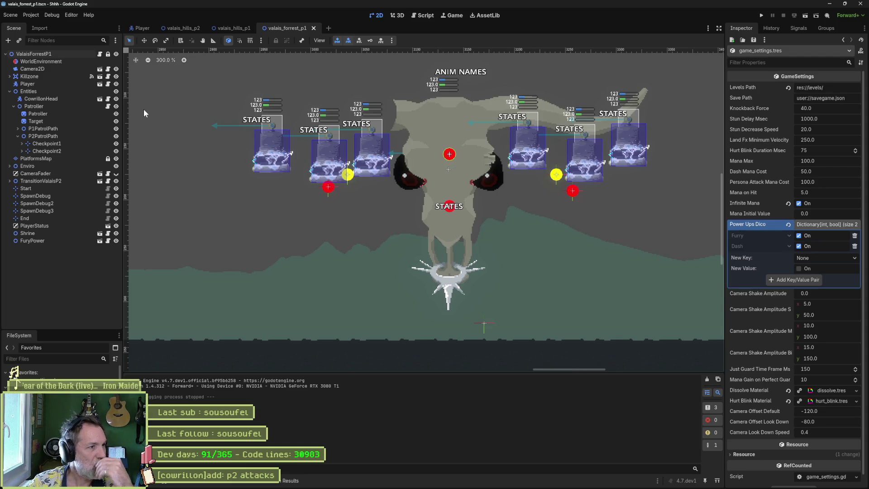
left_click(100, 99)
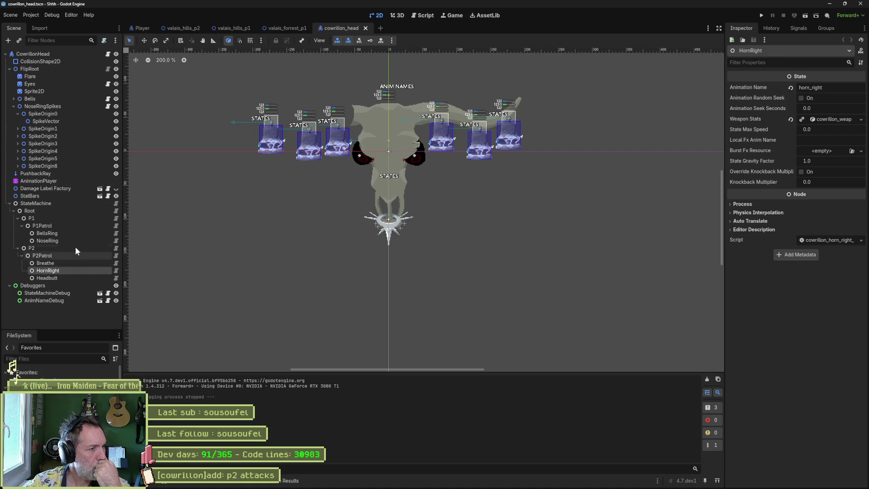
Set the P2Patrol state's Animation Name to idle_p2, checking the sprite's tag names.
left_click(74, 227)
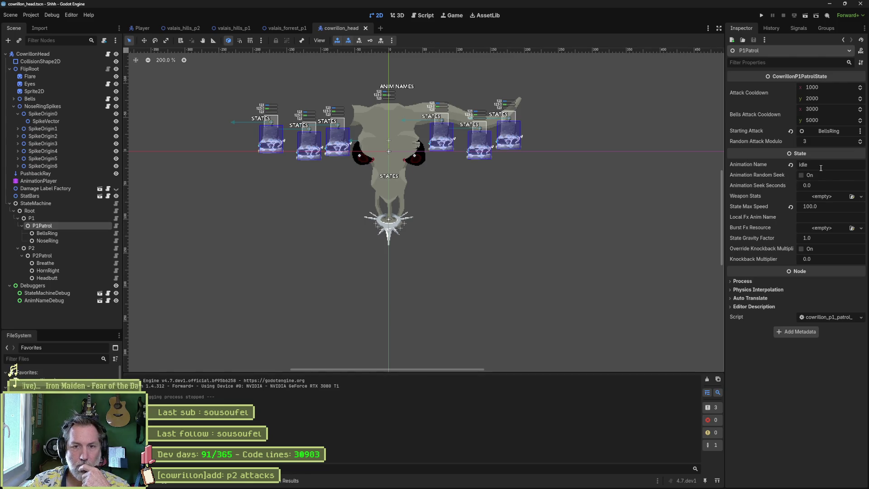
left_click(63, 254)
left_click(830, 88)
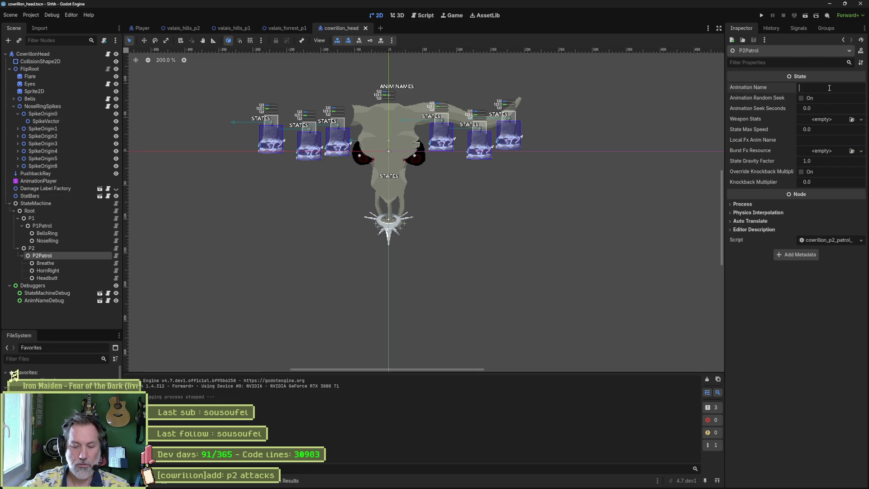
type("idle_p2")
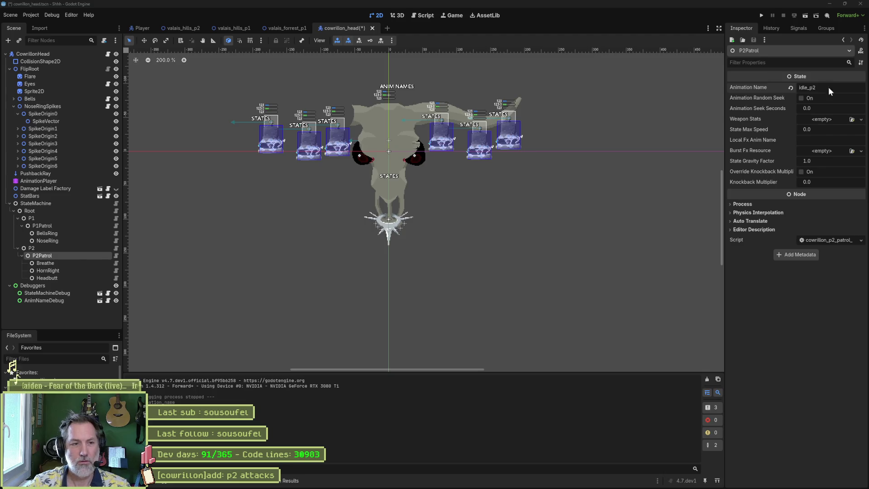
key("alt+Tab")
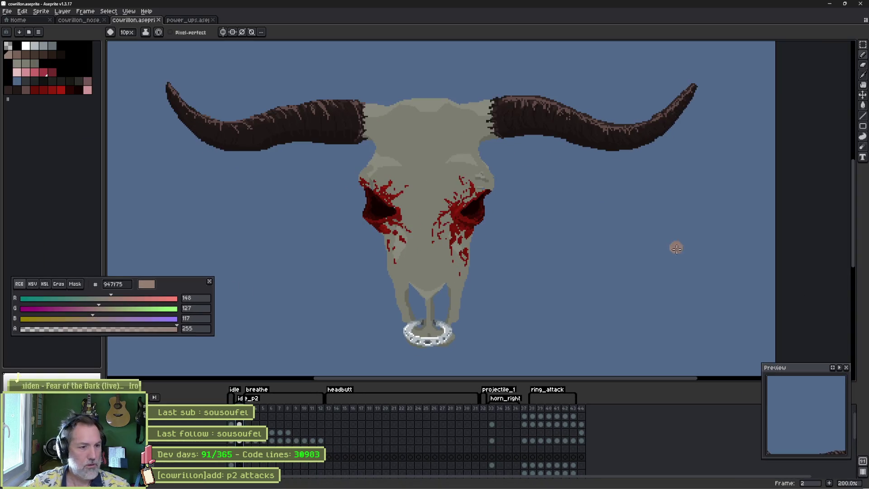
key("alt+Tab")
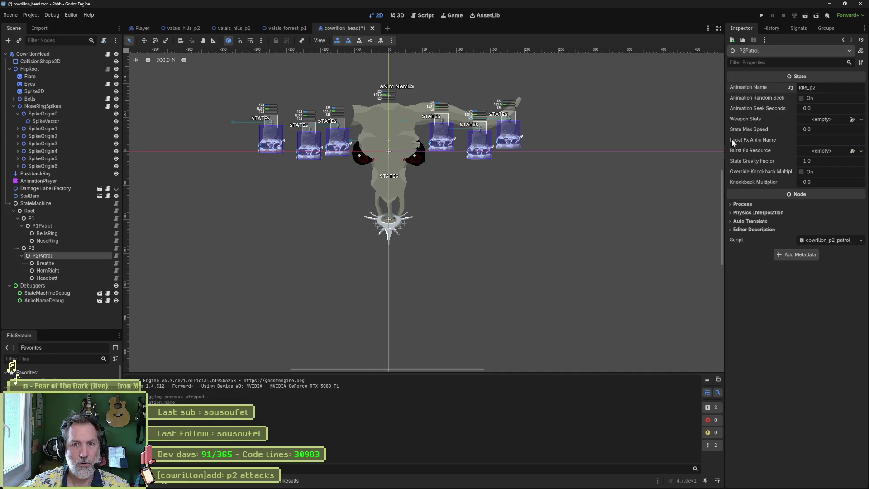
Save cowrillon_head and run the valais_forrest_p1 level to test the boss.
key("ctrl+s")
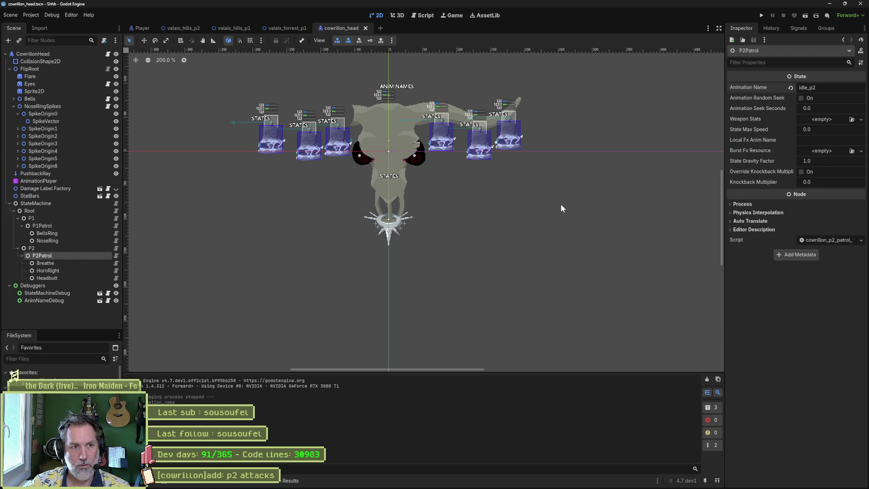
left_click(281, 27)
key("F6")
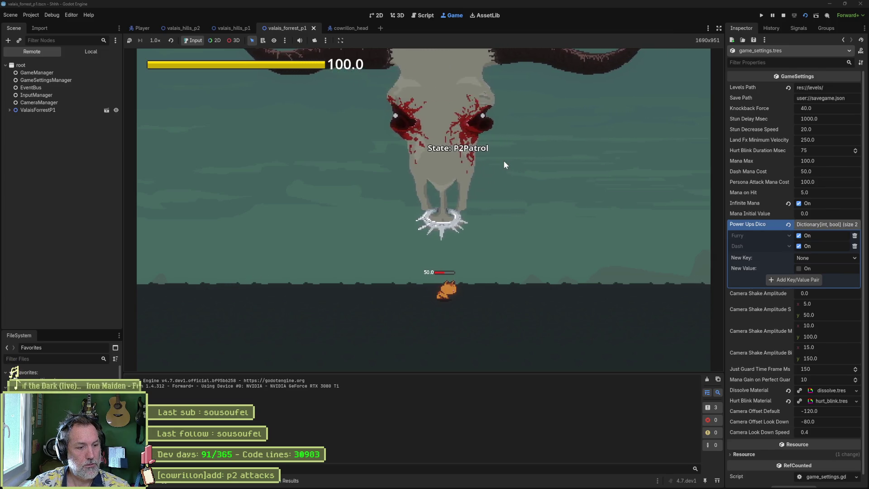
Stop the boss playtest and bring the Asana board back up.
key("F8")
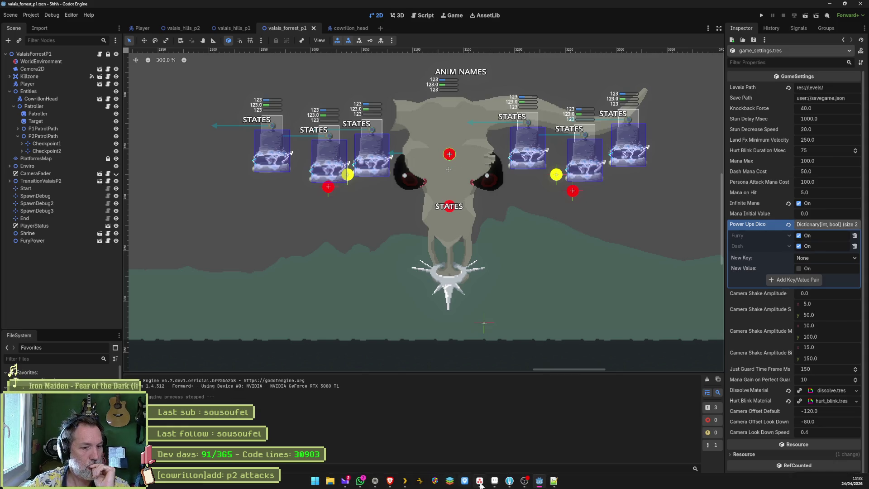
left_click(485, 483)
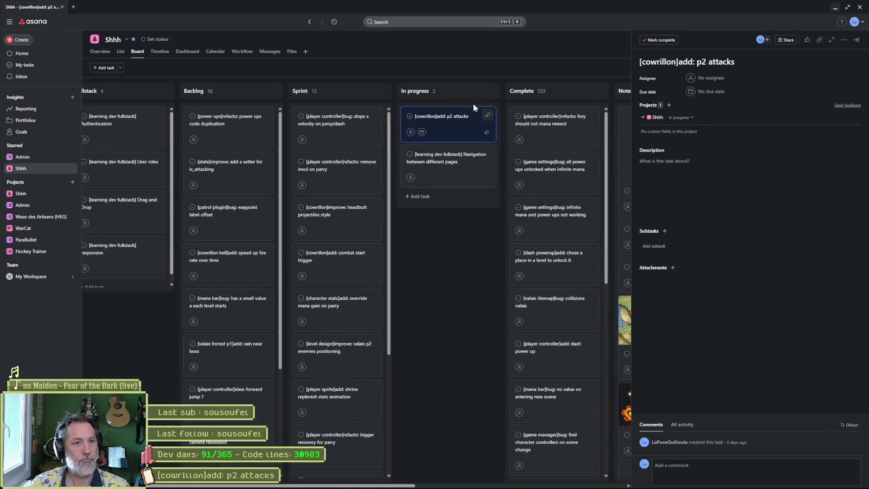
Add task '[cowrillon]add: transition p1 to p2' to In progress, open it, then minimize the browser.
left_click(481, 91)
type("[cowrillon]")
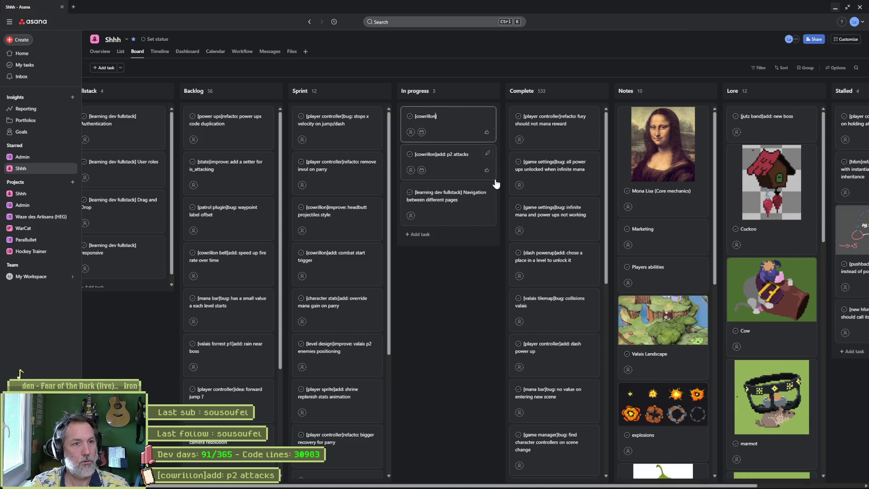
type("add: transition")
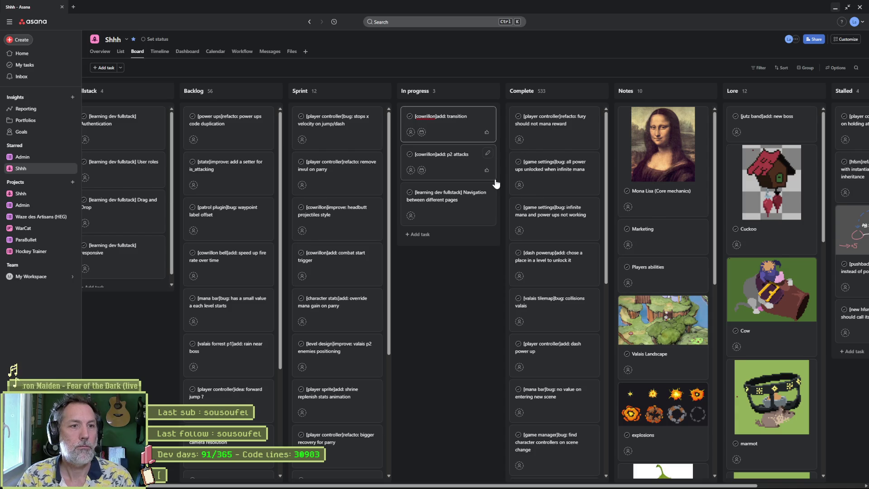
type("p1 to p2")
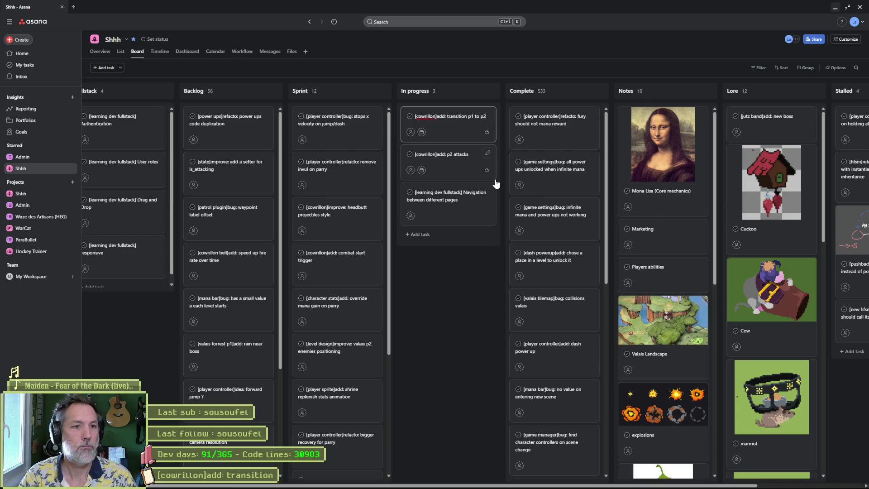
key("Return")
key("Escape")
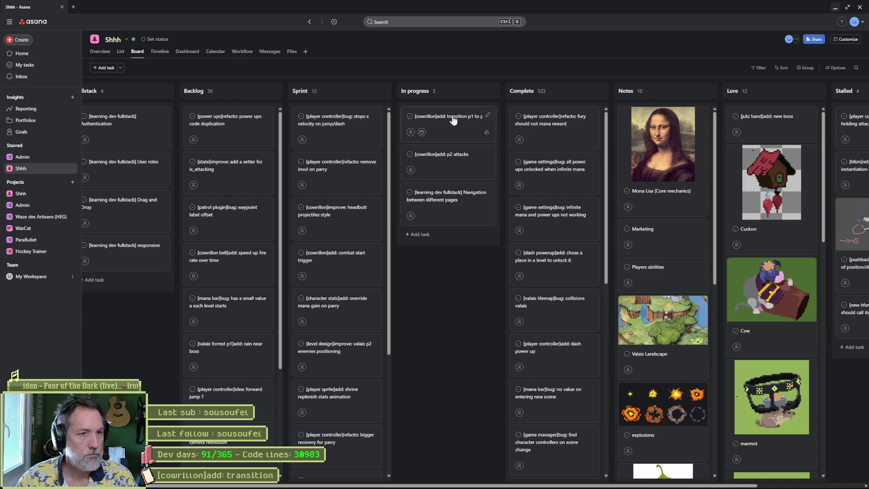
left_click(456, 172)
left_click(835, 7)
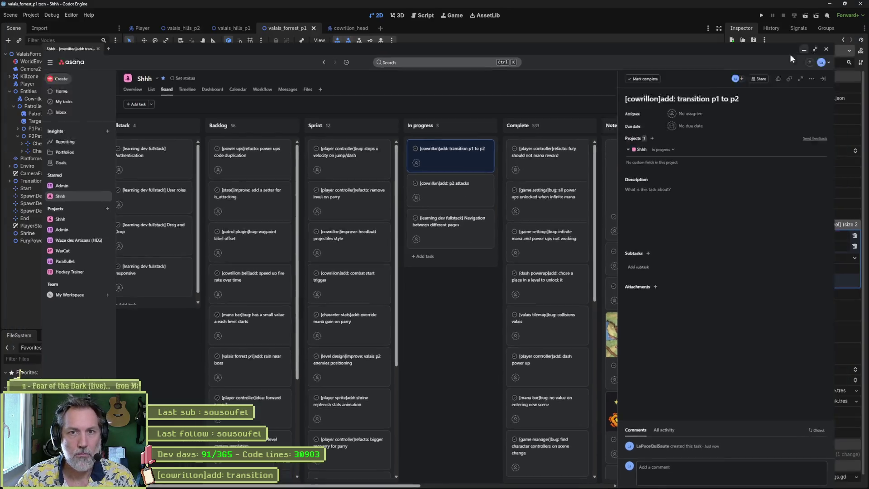
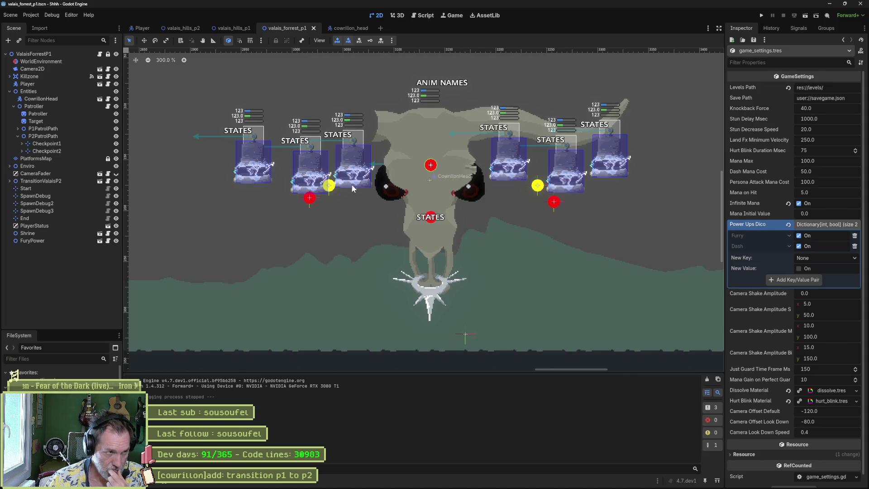
In the Script workspace, close all open scripts.
left_click(419, 16)
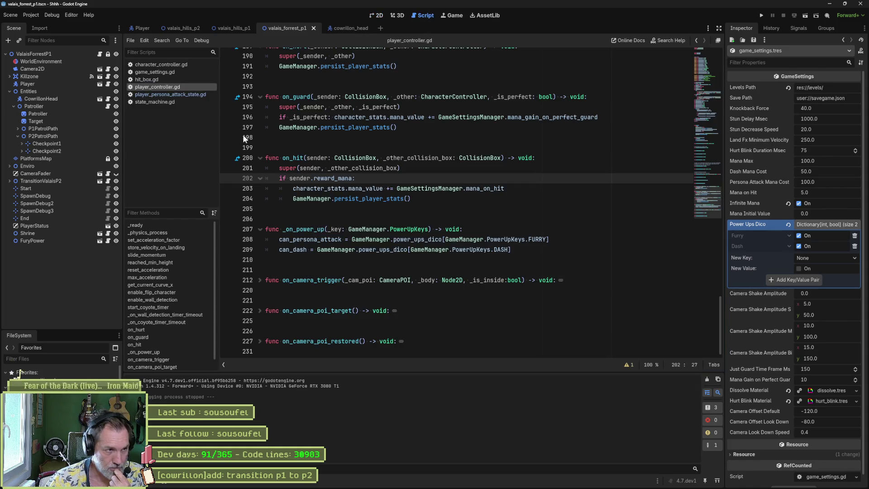
right_click(164, 70)
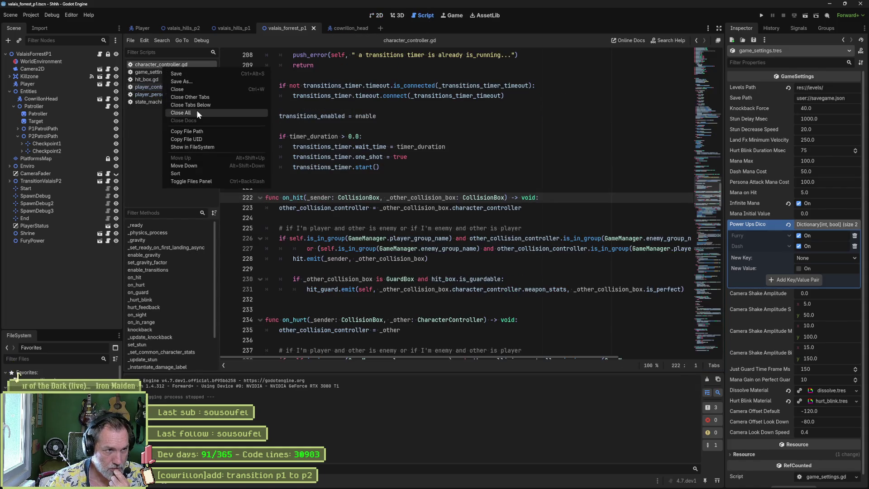
left_click(197, 110)
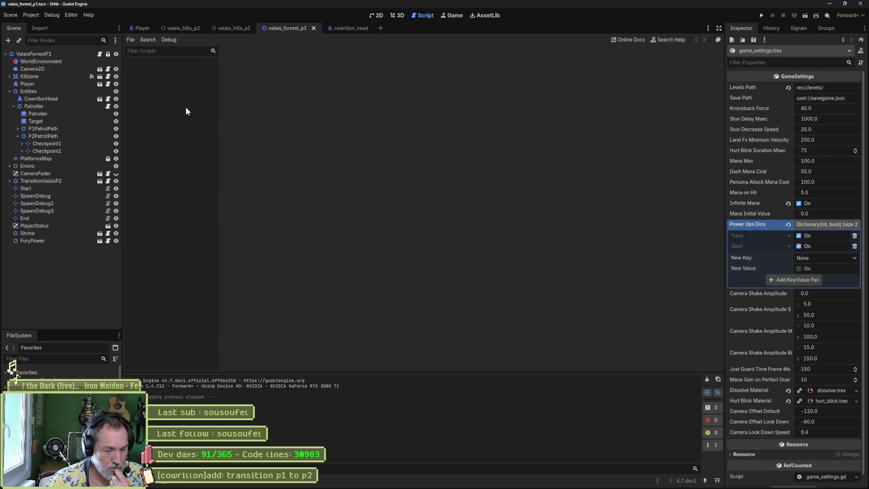
In cowrillon_head, review the P1Patrol, StateMachine and CowrillonHead scripts, then close the latter two.
left_click(334, 28)
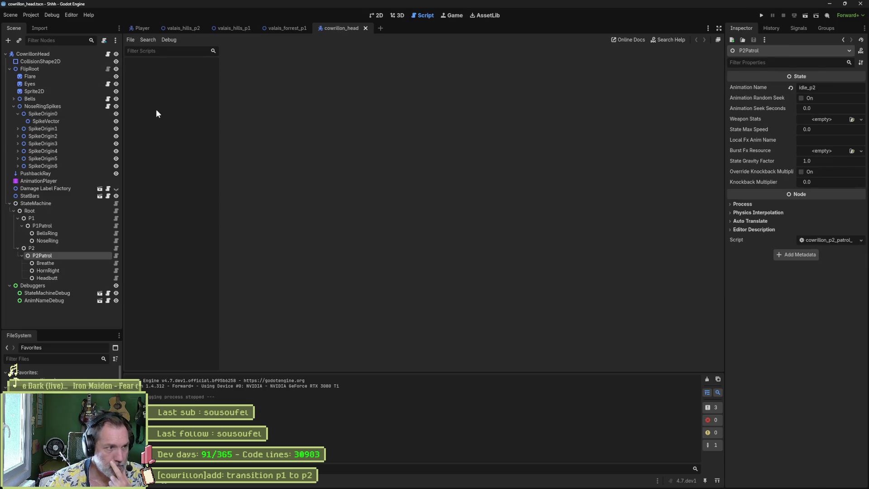
left_click(116, 226)
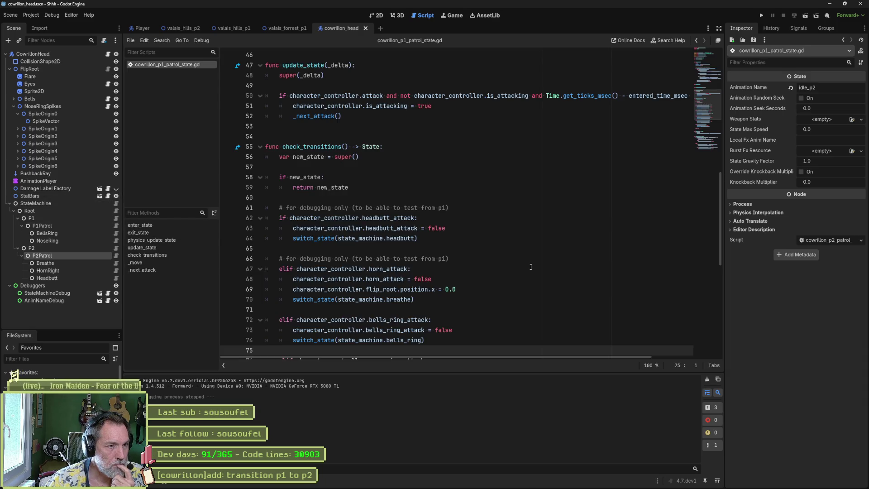
scroll(490, 266, "down", 8)
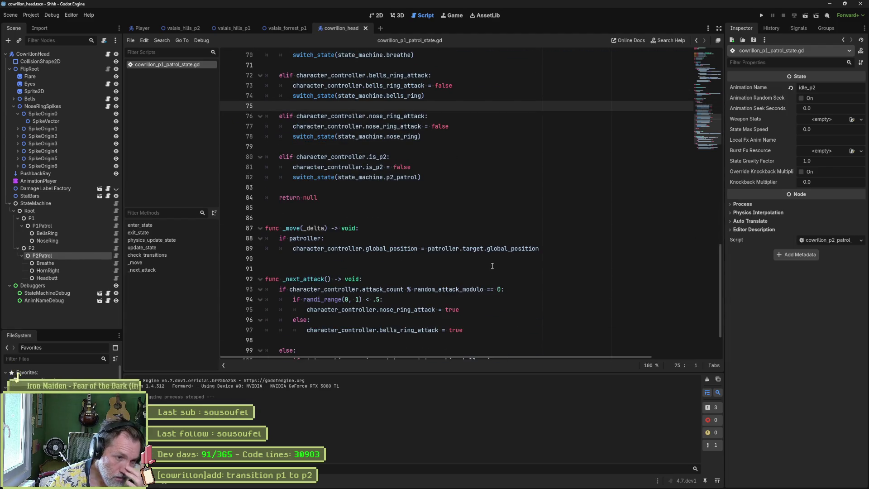
scroll(491, 267, "up", 6)
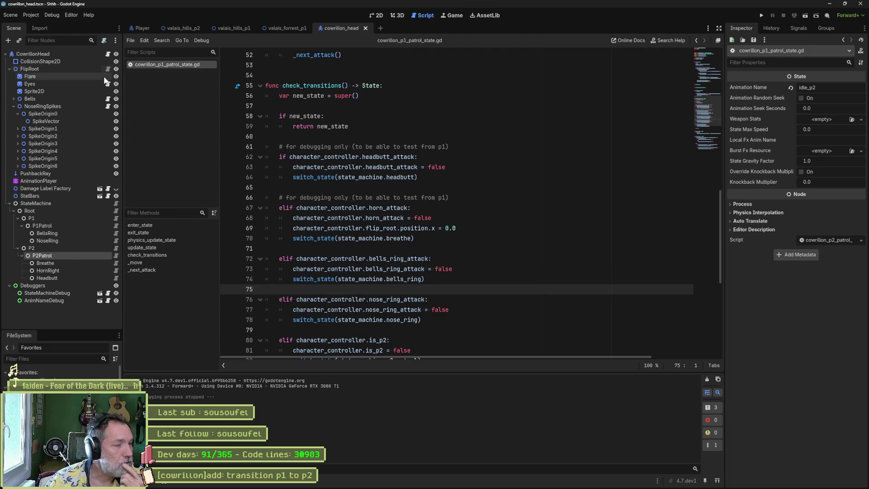
left_click(115, 202)
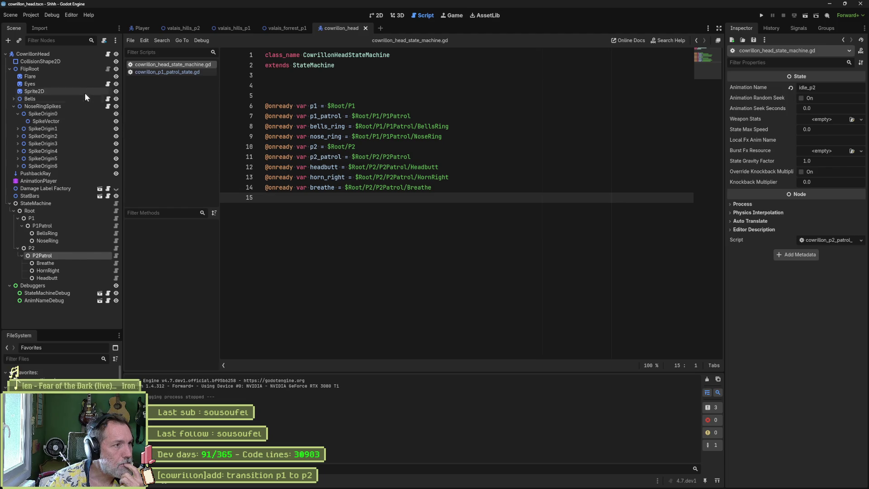
left_click(108, 54)
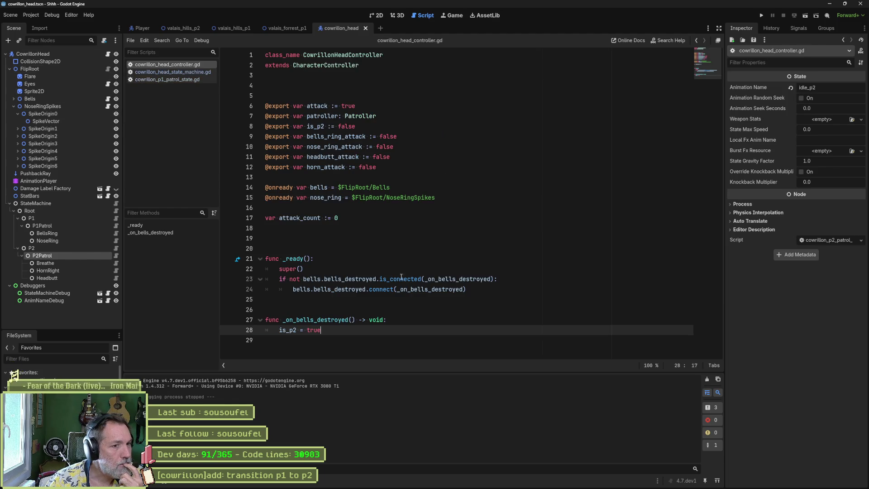
double_click(426, 289)
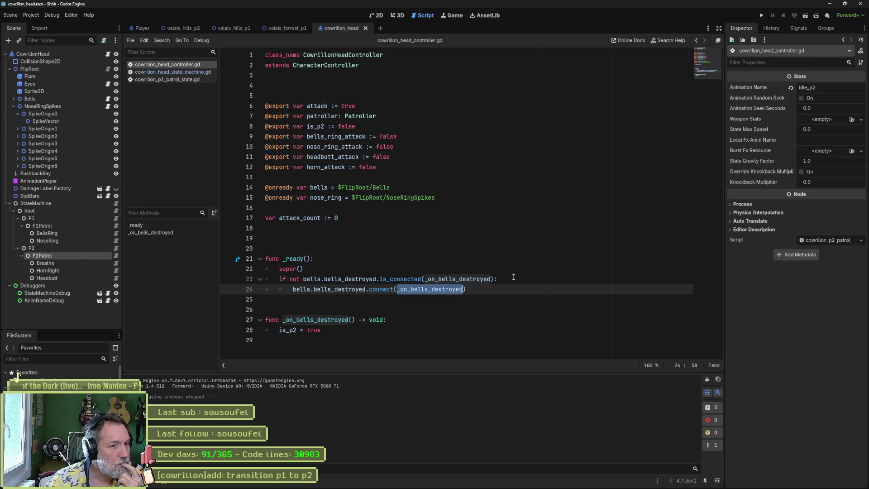
left_click(297, 330)
middle_click(194, 66)
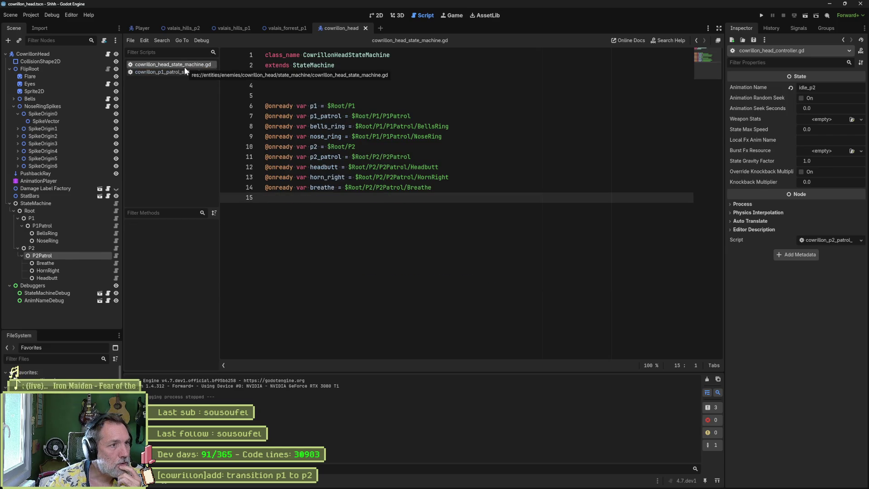
middle_click(189, 66)
Examine P1 patrol's is_p2 branch switching to p2_patrol, then open the Root state script.
left_click(375, 228)
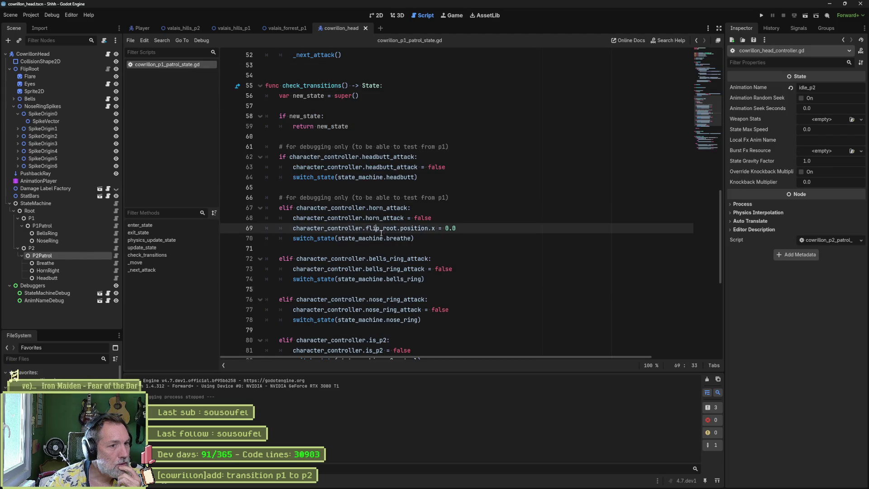
scroll(388, 253, "down", 3)
left_click_drag(388, 253, 290, 250)
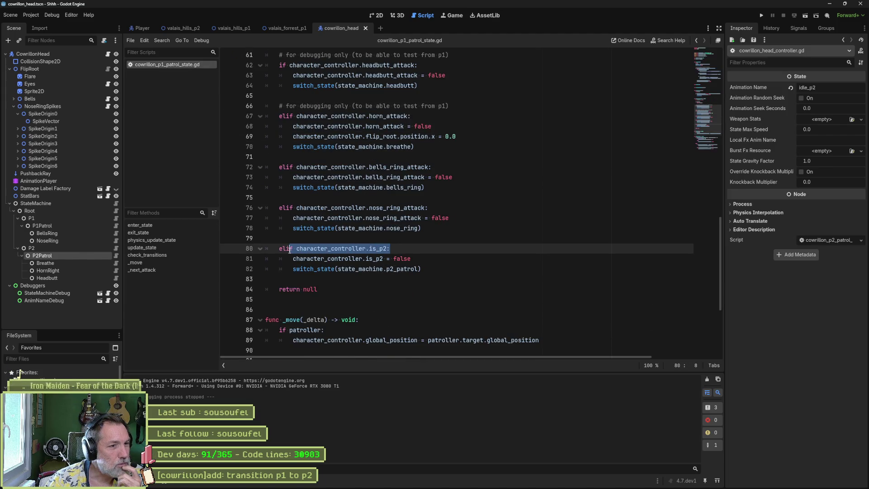
mouse_move(424, 271)
left_mouse_down()
mouse_move(435, 267)
mouse_move(440, 237)
left_mouse_up()
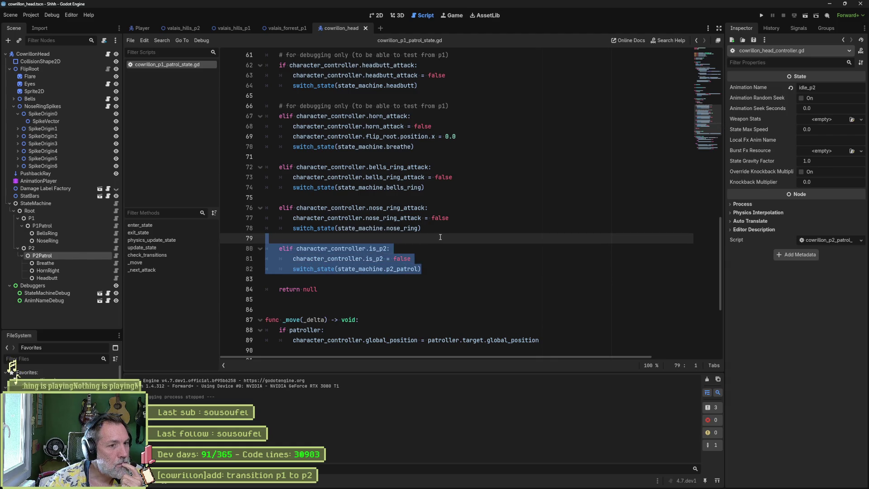
left_click_drag(421, 269, 293, 269)
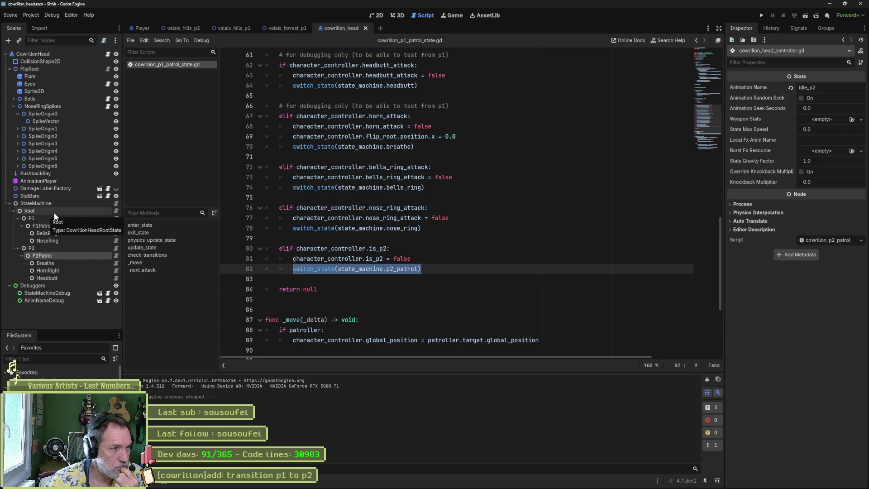
left_click(115, 212)
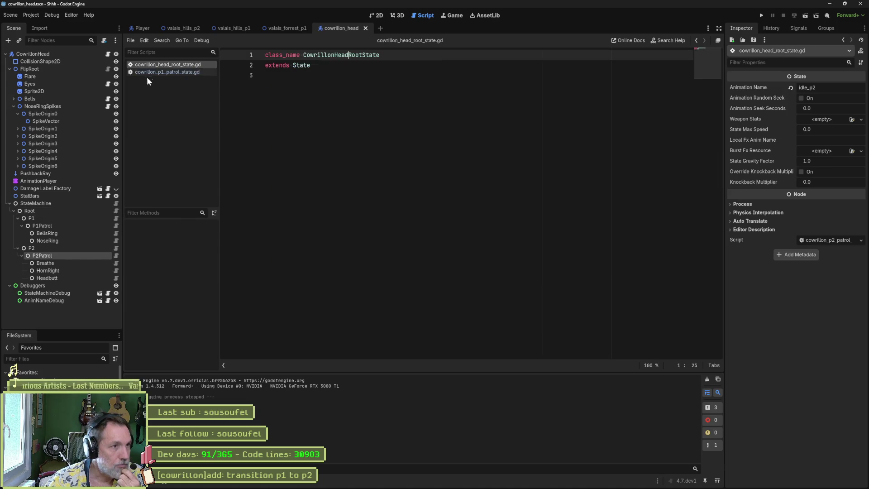
Duplicate the root state script in FileSystem as cowrillon_head_p1_to_p2_state.gd.
right_click(160, 66)
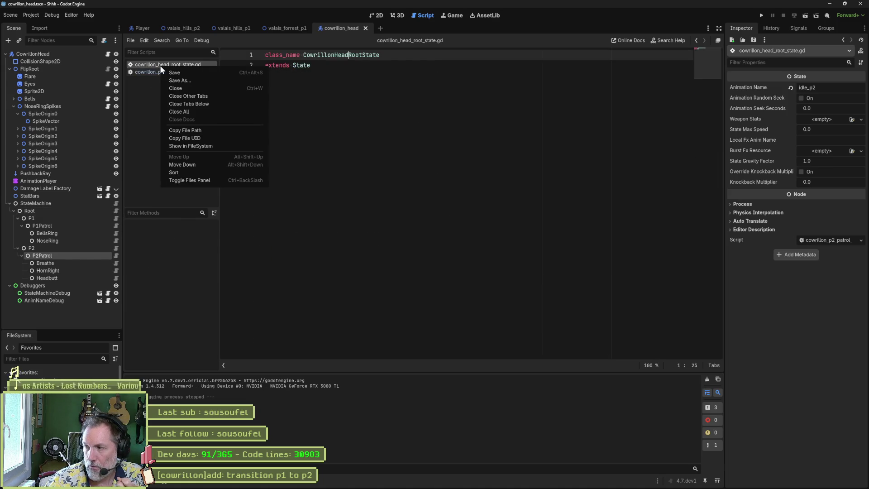
left_click(196, 146)
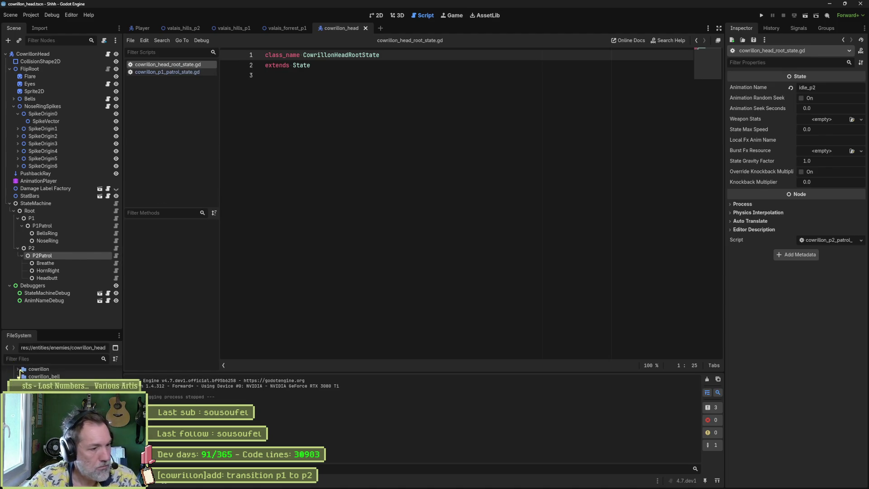
key("ctrl+d")
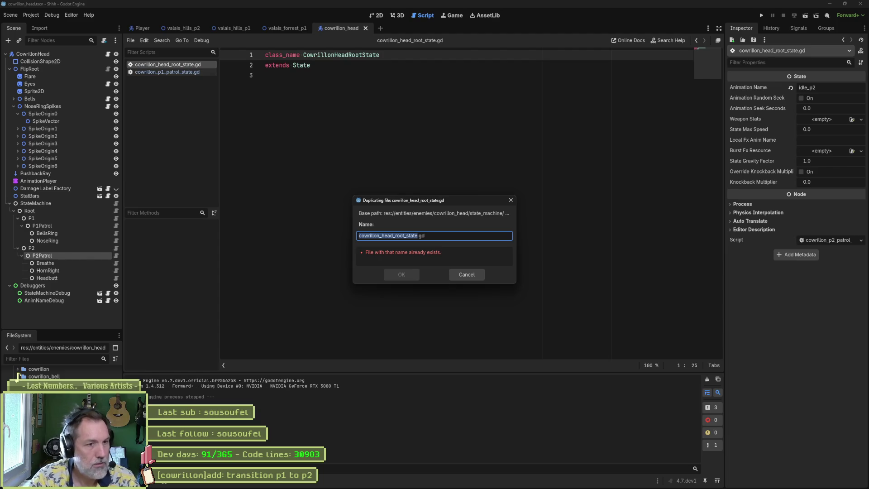
key("BackSpace")
key("BackSpace")
key("BackSpace")
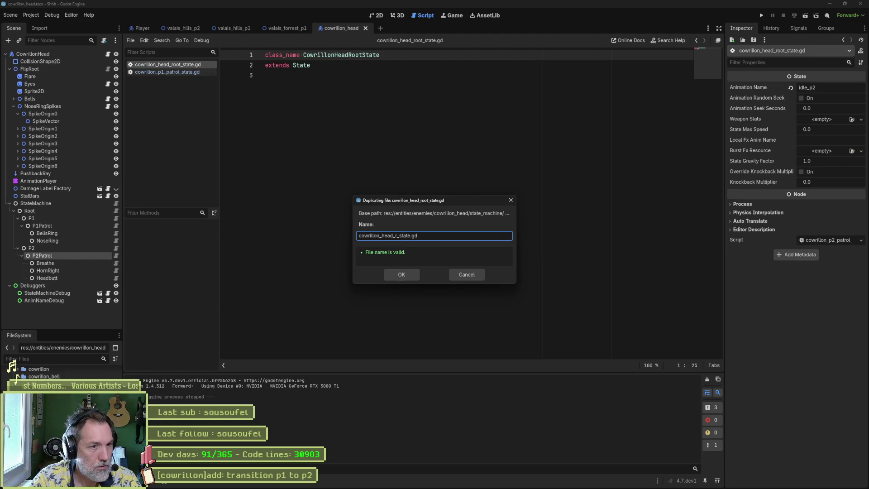
type("p1_")
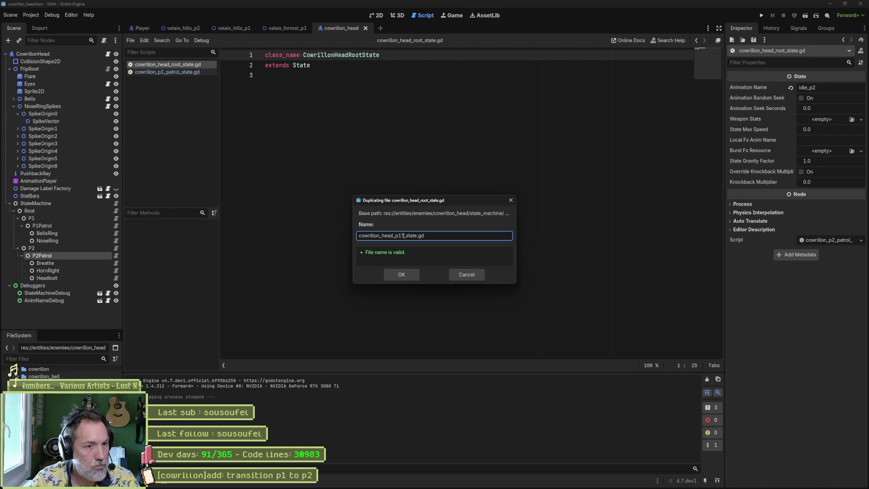
type("to_p2")
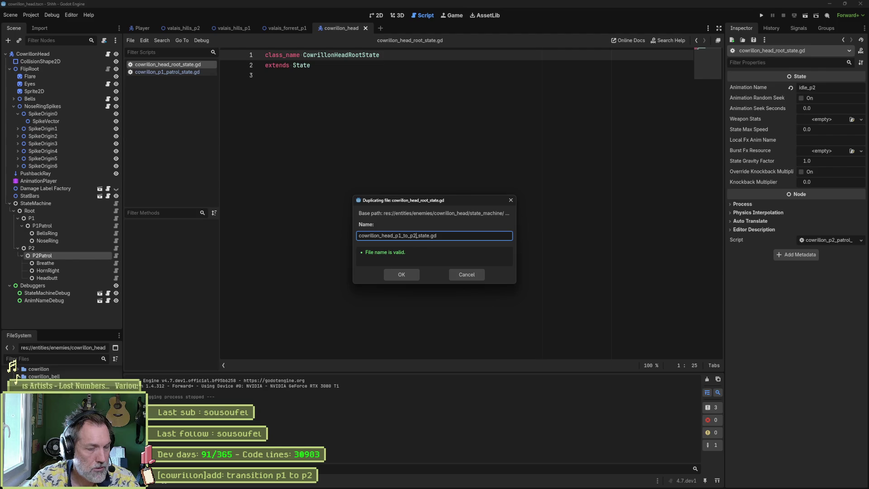
key("Return")
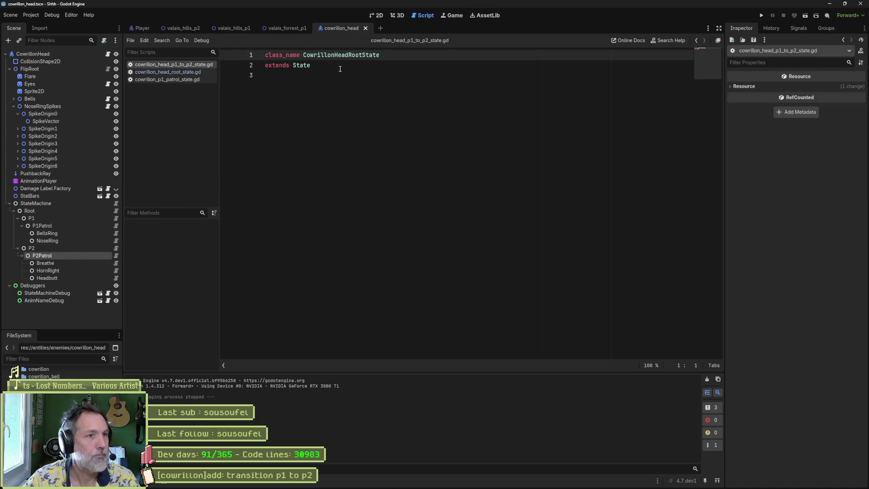
Rename the duplicated script's class to CowrillonHeadP1ToP2State and save it.
left_click_drag(349, 55, 363, 56)
type("P1ToP2")
key("ctrl+s")
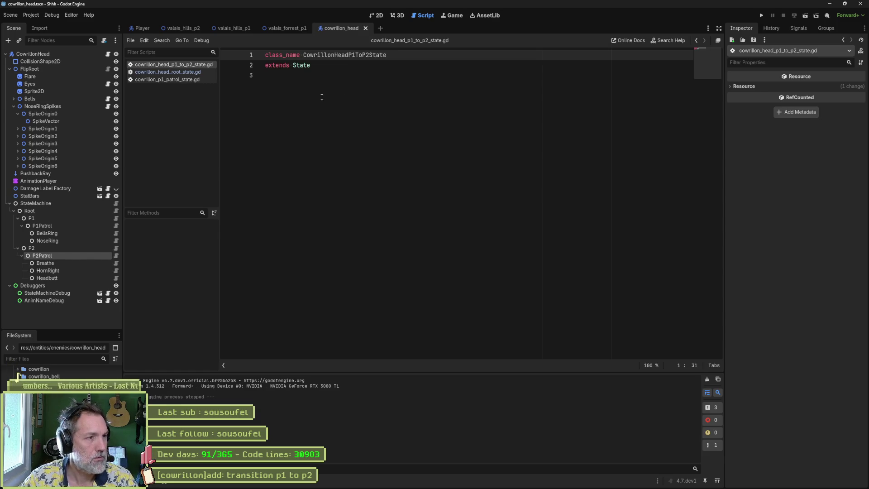
Add a CowrillonHeadP1ToP2State node named P1ToP2 under Root, placed between P1 and P2.
left_click(63, 213)
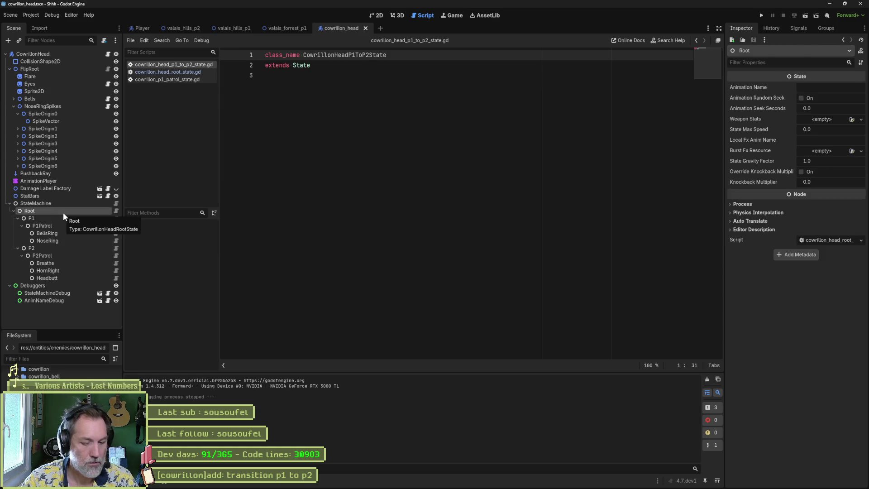
key("ctrl+a")
type("p1to")
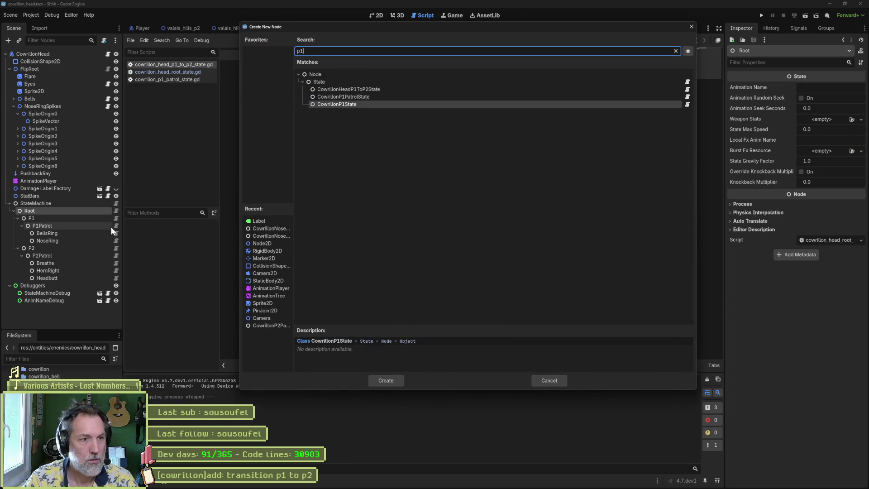
key("Return")
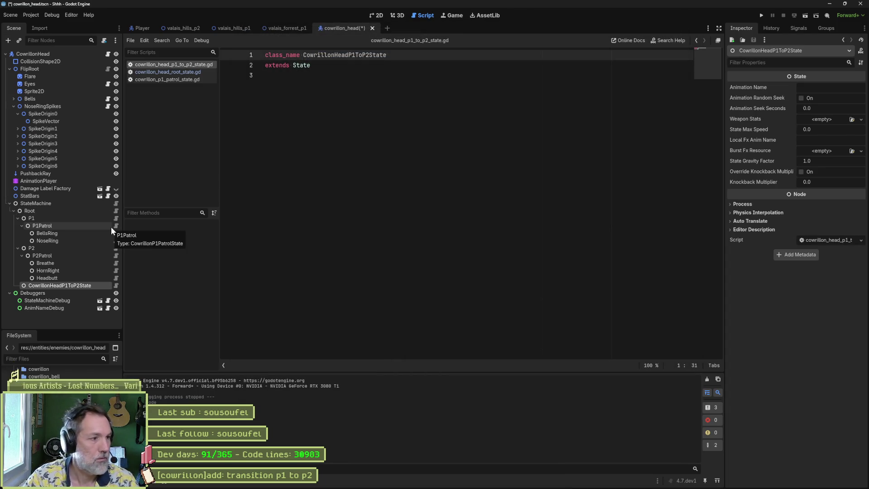
type("P1T")
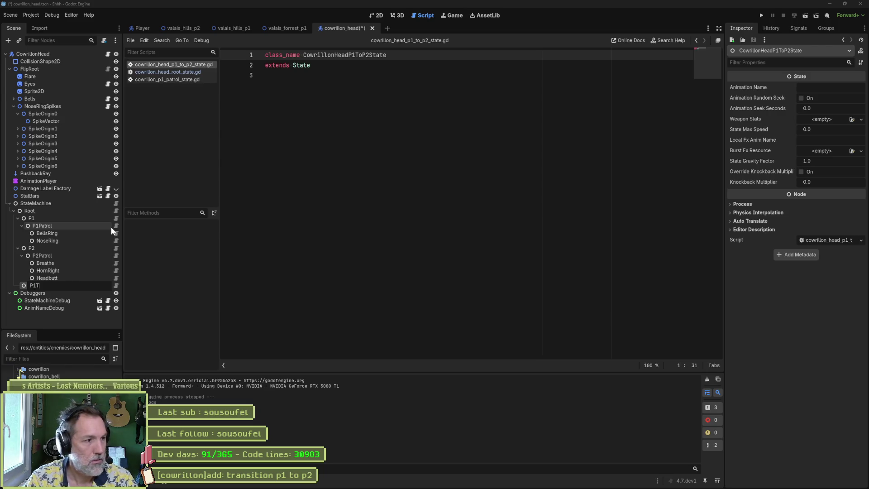
type("oP2")
key("Return")
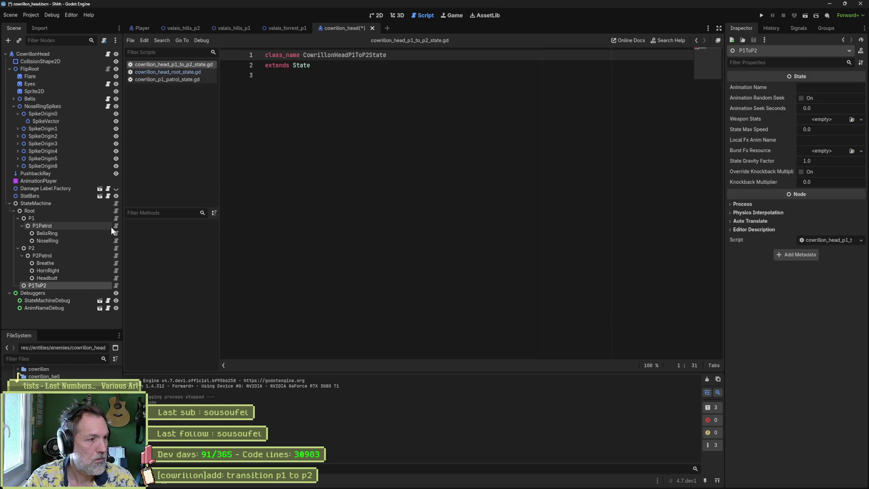
left_click(17, 218)
left_click(17, 226)
left_click_drag(37, 233, 36, 222)
left_click(249, 147)
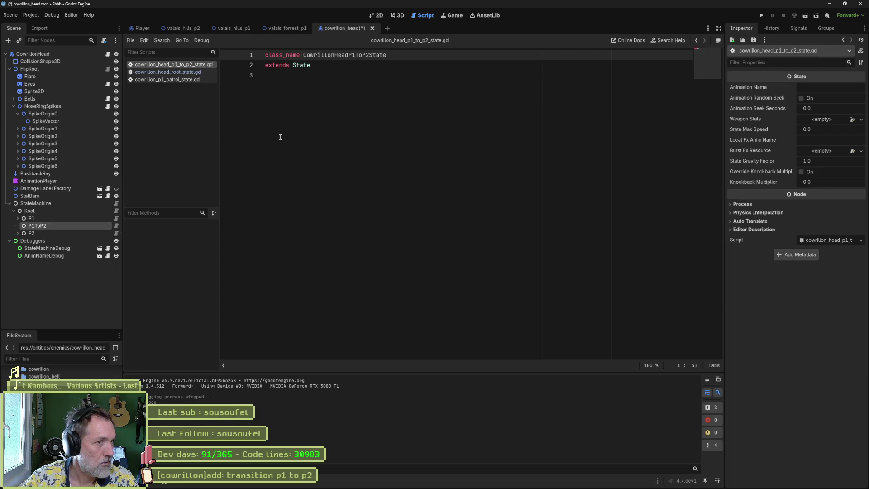
Drop a P1ToP2 node reference into the state machine script beside the P1 entries and save.
left_click(116, 218)
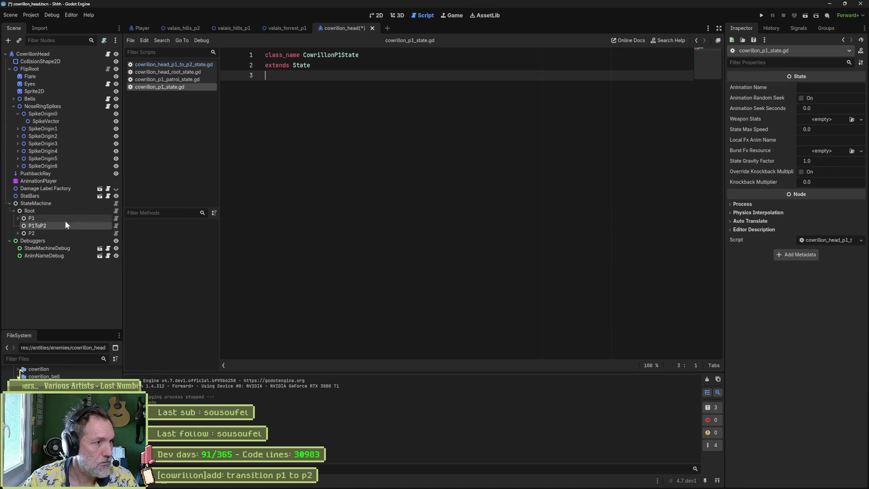
left_click(15, 217)
left_click(116, 226)
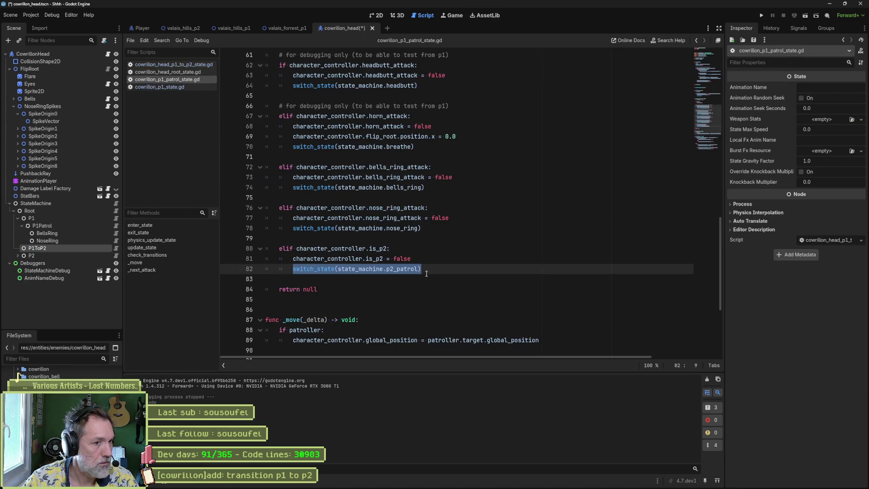
left_click(116, 203)
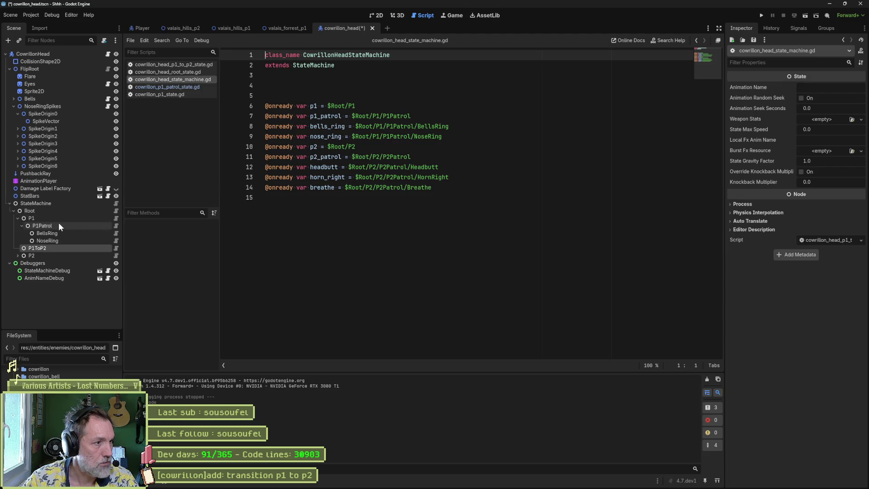
left_click_drag(37, 248, 439, 198)
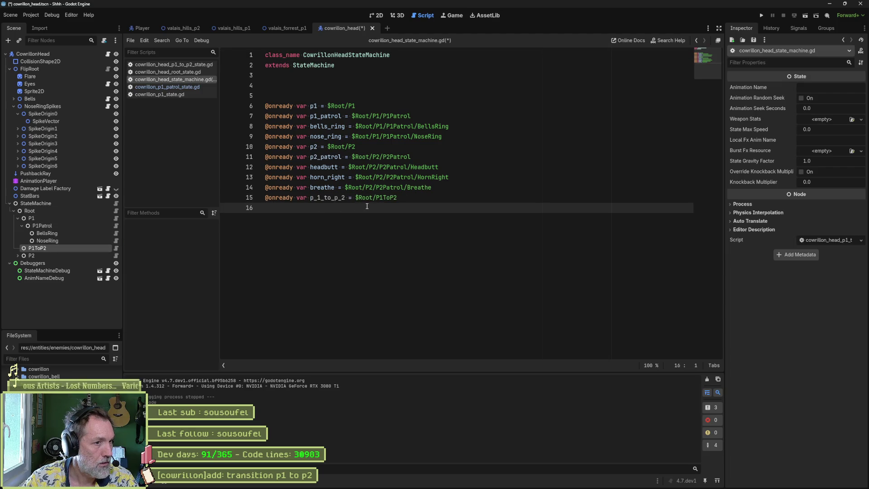
key("alt+Up")
key("alt+Up")
key("alt+Up")
key("alt+Up")
key("alt+Up")
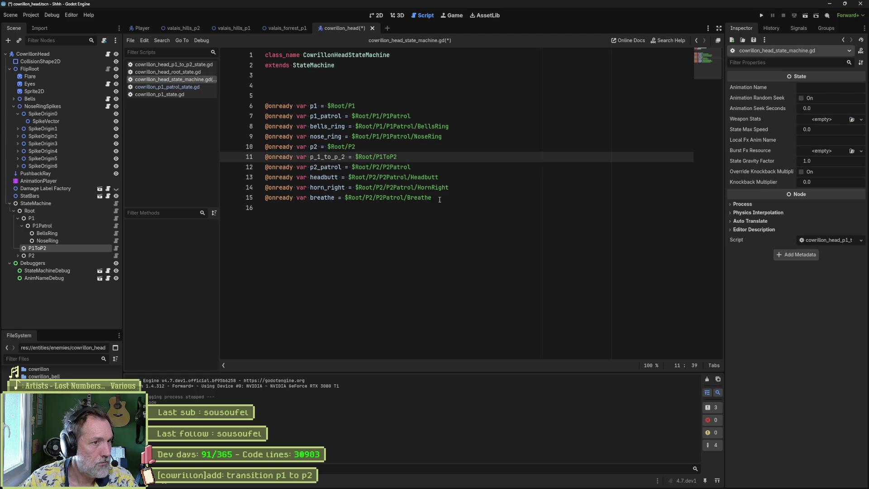
key("ctrl+s")
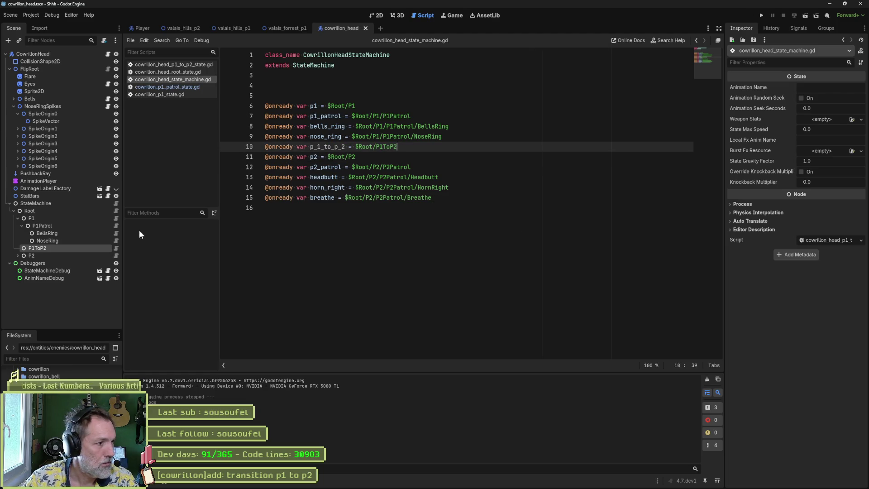
Rename the reference variable from p_1_to_p_2 to p1_to_p2 and save.
double_click(328, 147)
left_click(317, 147)
key("BackSpace")
key("Delete")
key("ctrl+s")
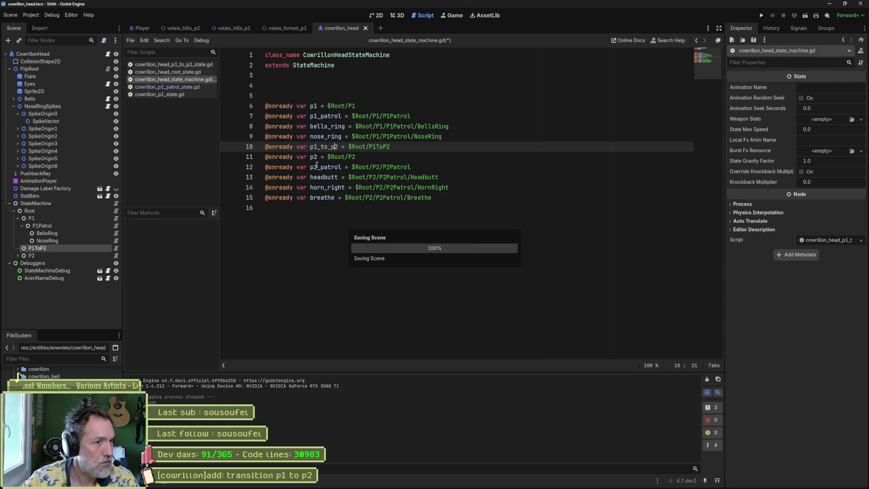
double_click(334, 147)
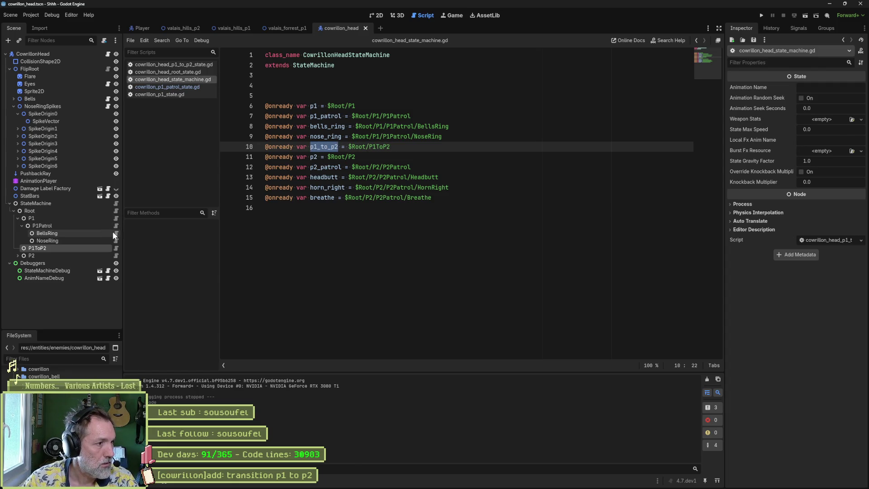
Make P1 patrol's is_p2 branch switch to p1_to_p2 instead of p2_patrol.
left_click(116, 226)
double_click(403, 269)
type("p1_to_p2")
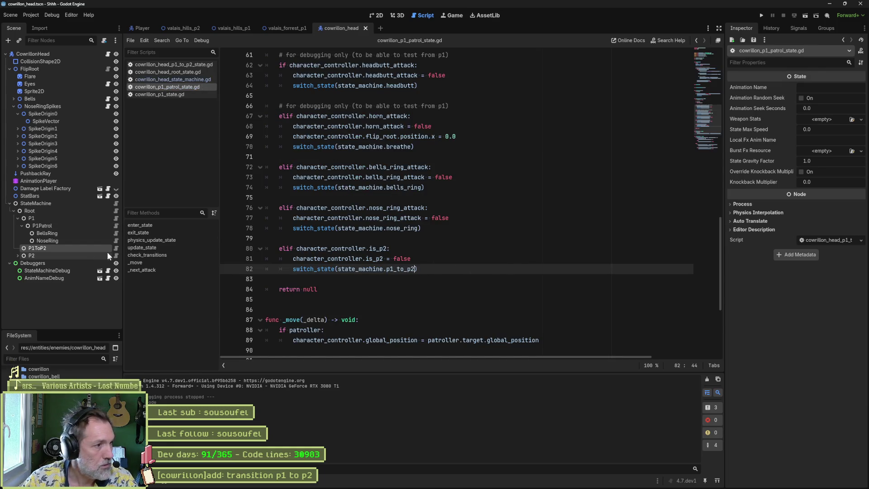
Set the P1ToP2 state's Animation Name to p1_to_p2.
left_click(843, 88)
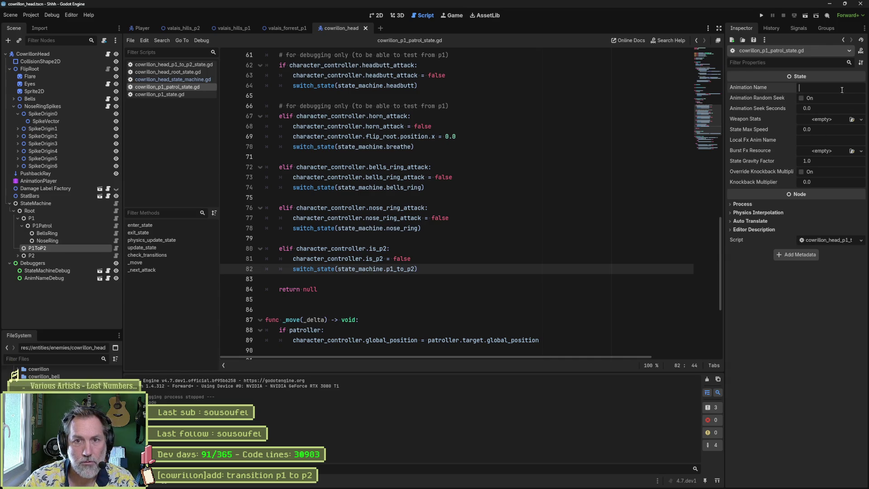
type("p1_to")
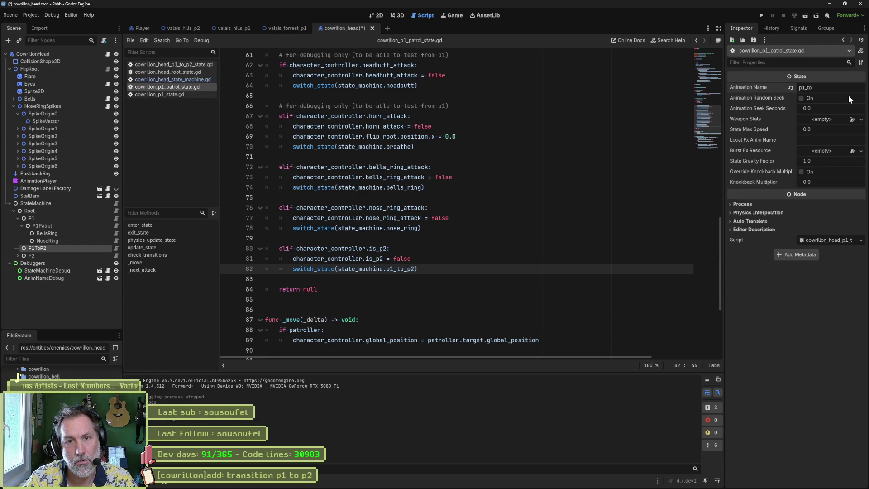
type("_p2")
key("ctrl+s")
left_click(515, 484)
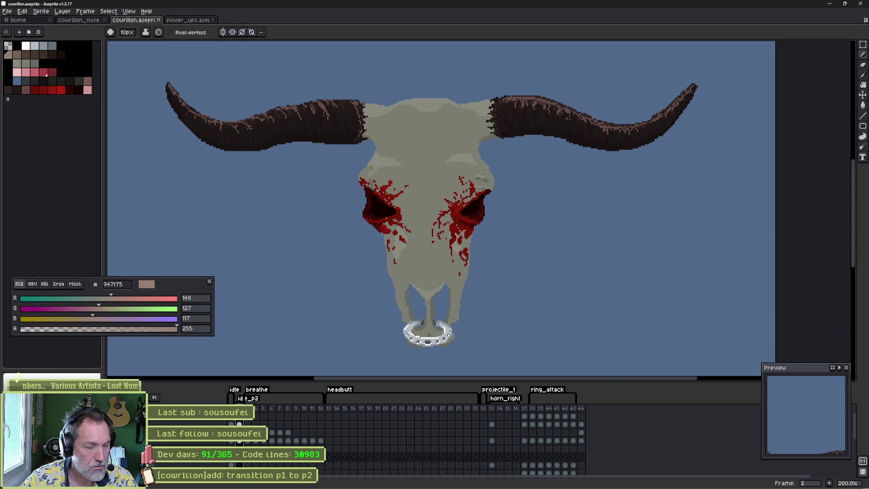
Insert a new frame 2 and end the idle tag at frame 1.
key("alt+n")
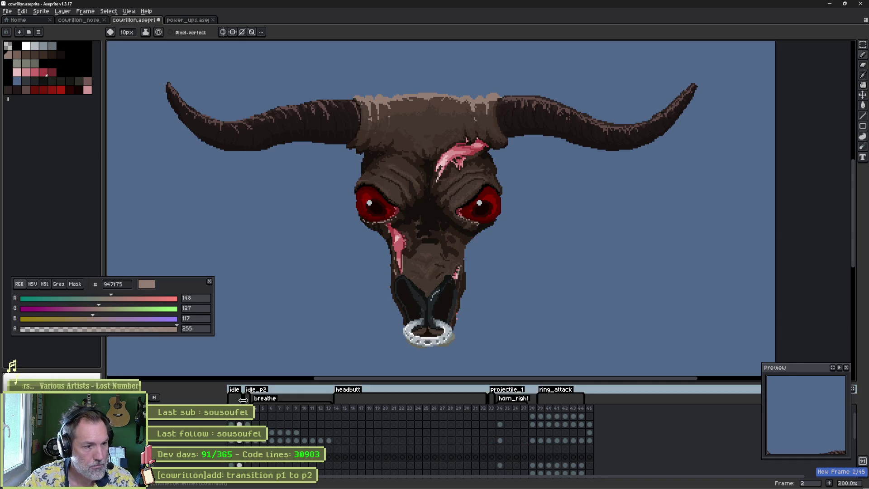
double_click(234, 389)
left_click(459, 222)
type("1")
key("Return")
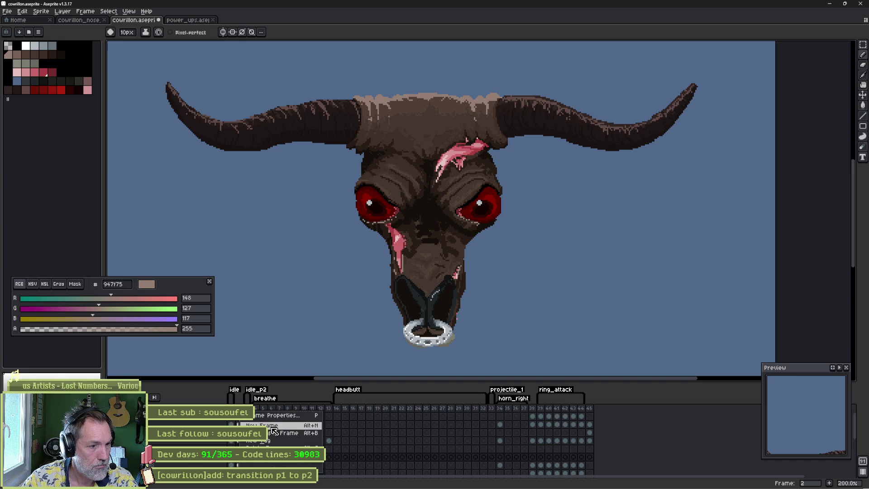
Create a p1_to_p2 tag on frame 2 and save the sprite.
key("F2")
type("p1_t")
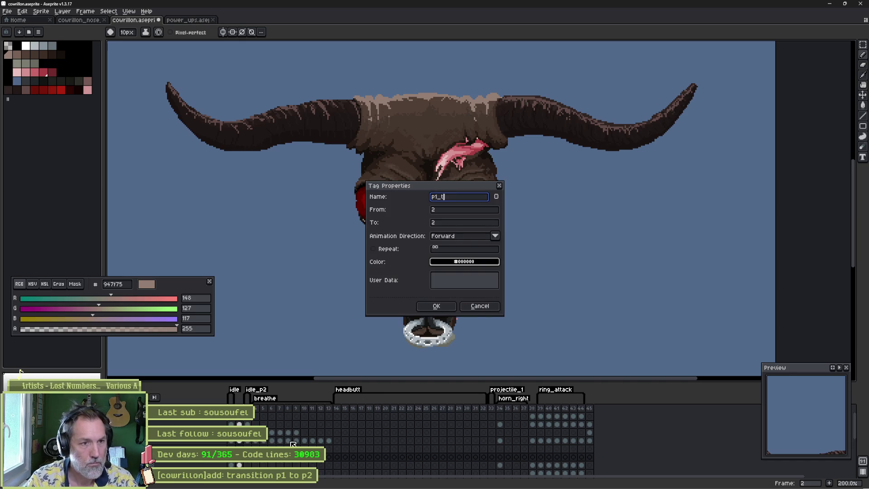
type("o_p2")
key("Return")
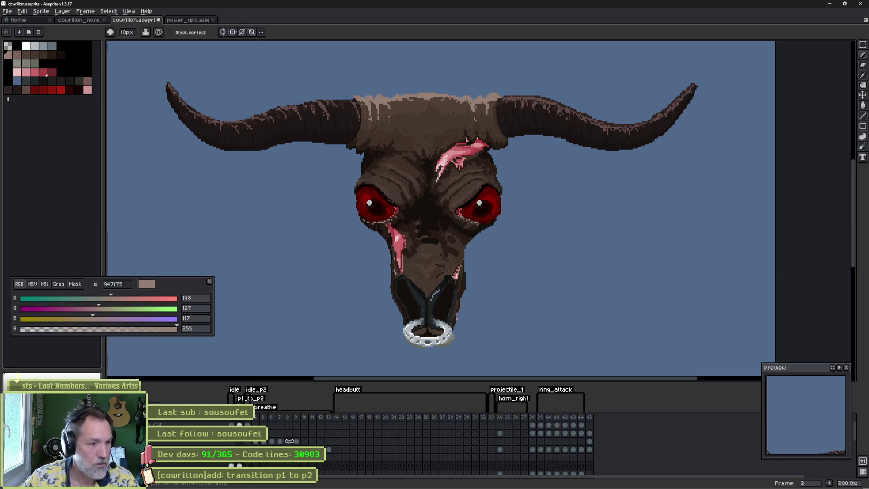
key("ctrl+s")
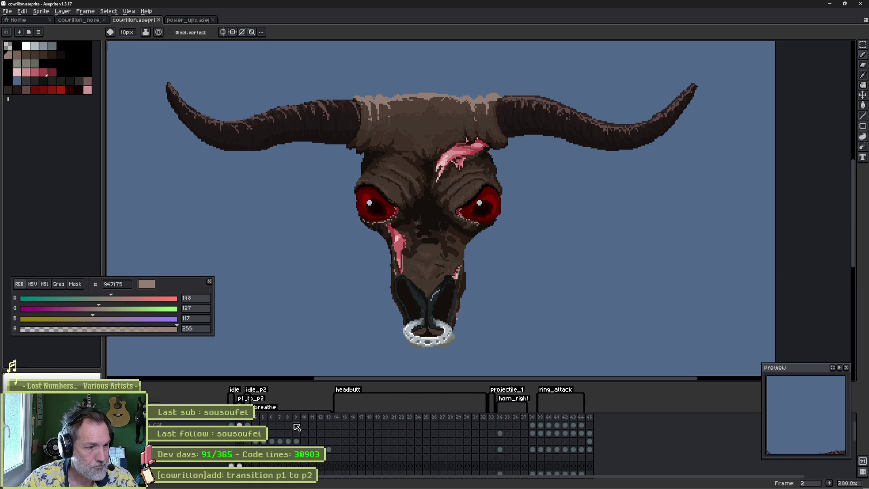
key("alt+Tab")
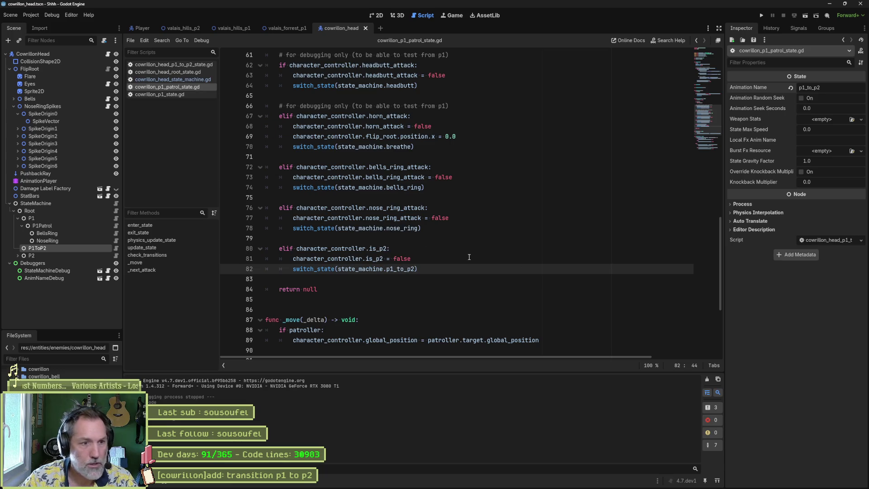
Review the p1_to_p2 switch in the P1 patrol script alongside the new P1ToP2 script.
double_click(413, 270)
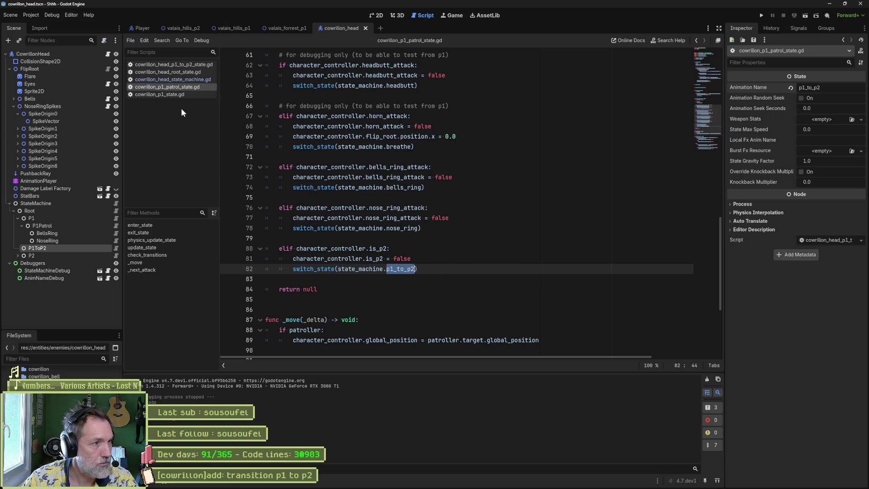
left_click(115, 248)
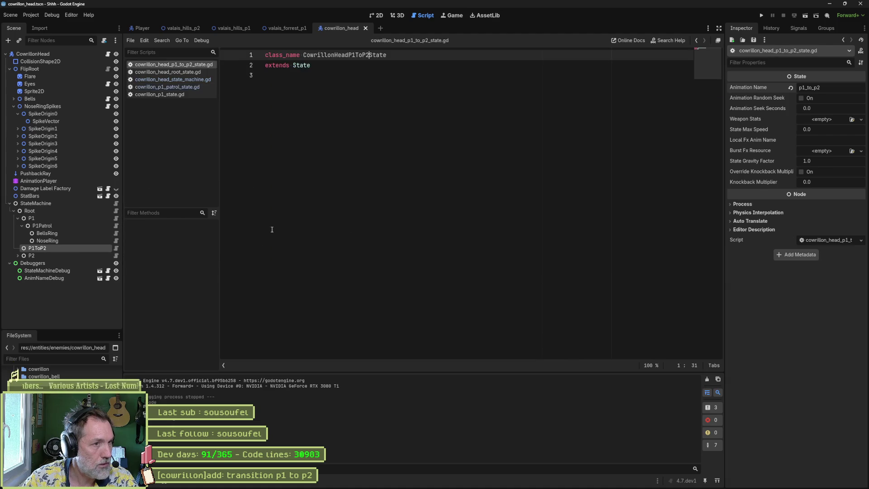
left_click(184, 87)
left_click(358, 289)
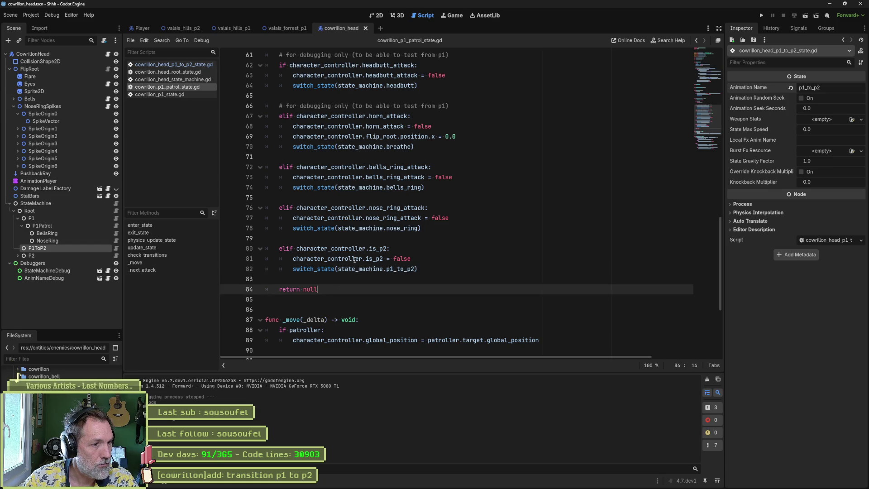
scroll(355, 250, "up", 6)
scroll(386, 196, "down", 10)
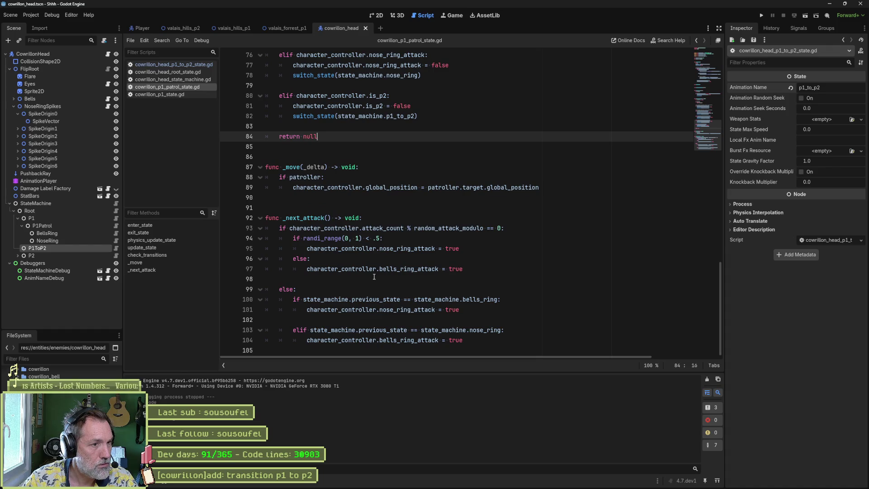
Add on_animation_finished to the P1ToP2 script calling switch_state(state_machine.p1_to_p2), and save.
left_click(185, 65)
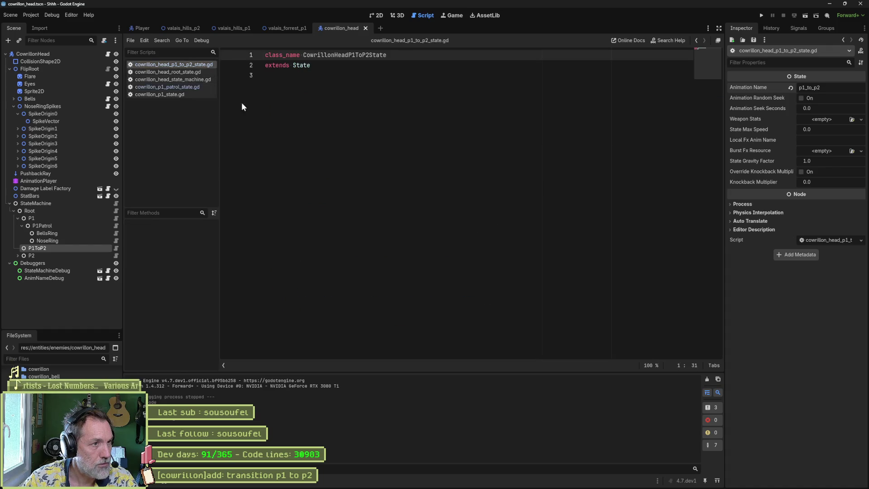
key("Return")
key("Return")
key("Return")
type("fu")
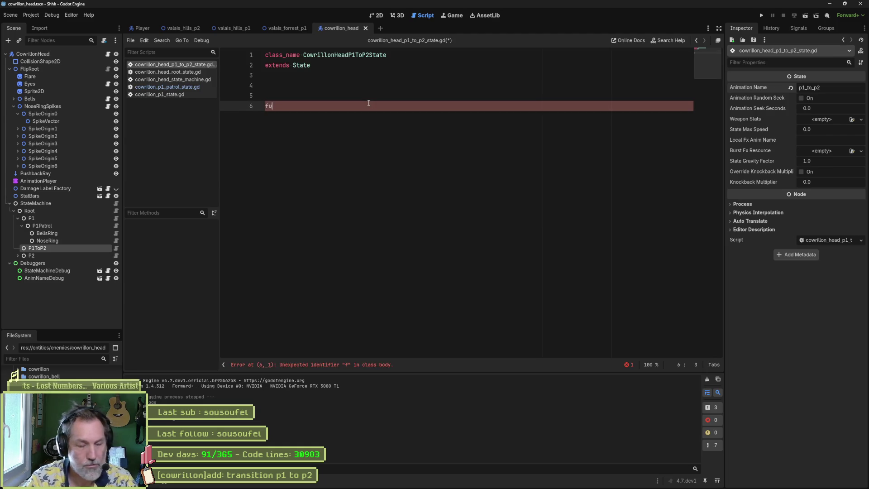
type("nc on_an")
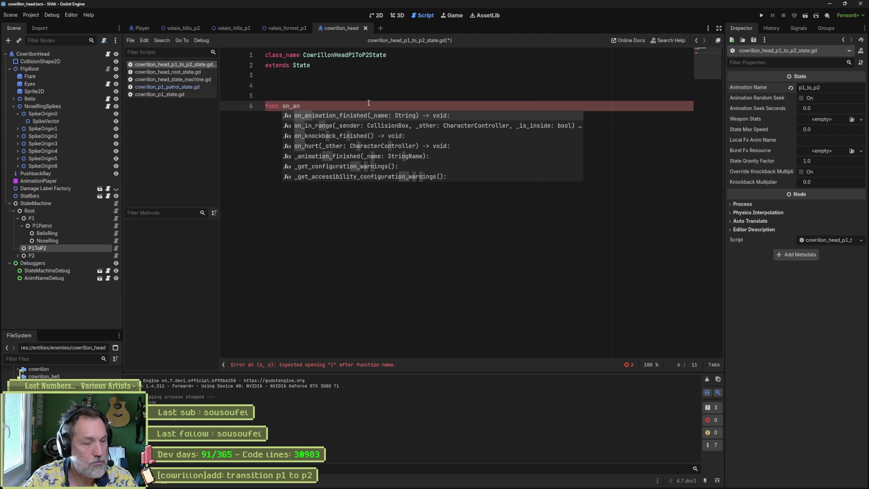
key("Return")
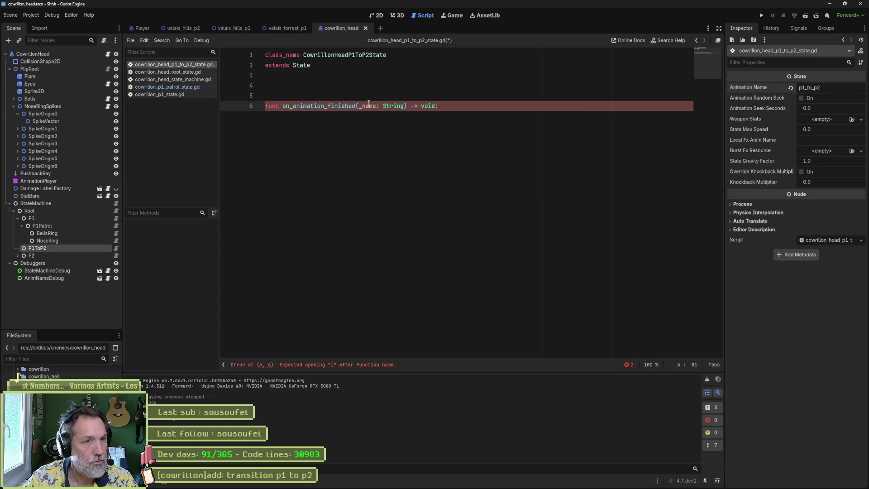
key("Return")
type("swit")
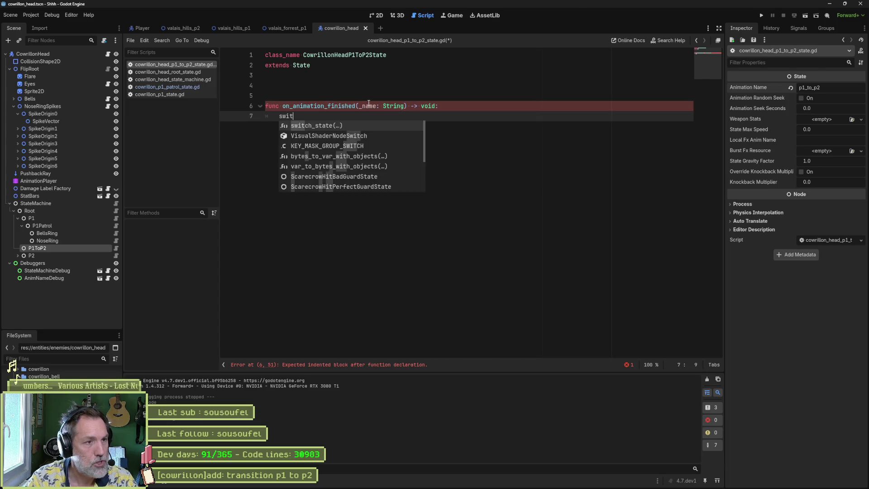
key("Return")
type("machi")
key("Return")
type(".p1_to_p2")
key("ctrl+s")
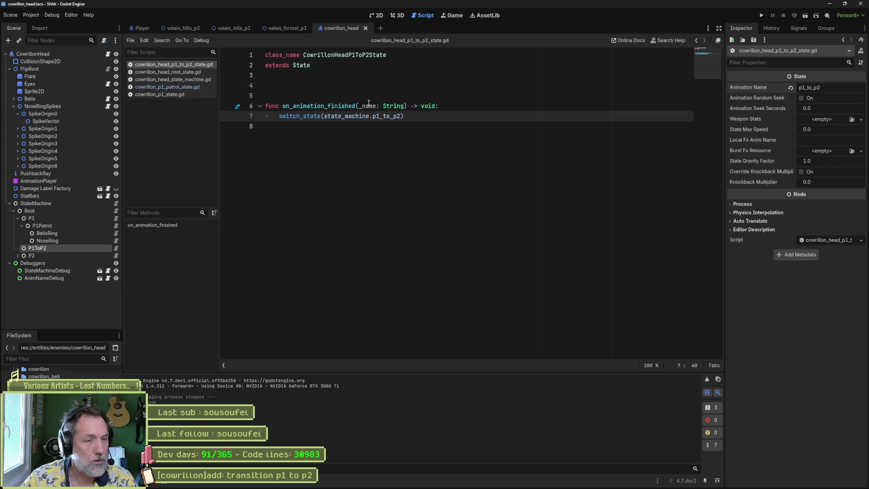
Retarget the switch_state call to state_machine.p2_patrol and save.
key("ctrl+BackSpace")
type("p2_patrol")
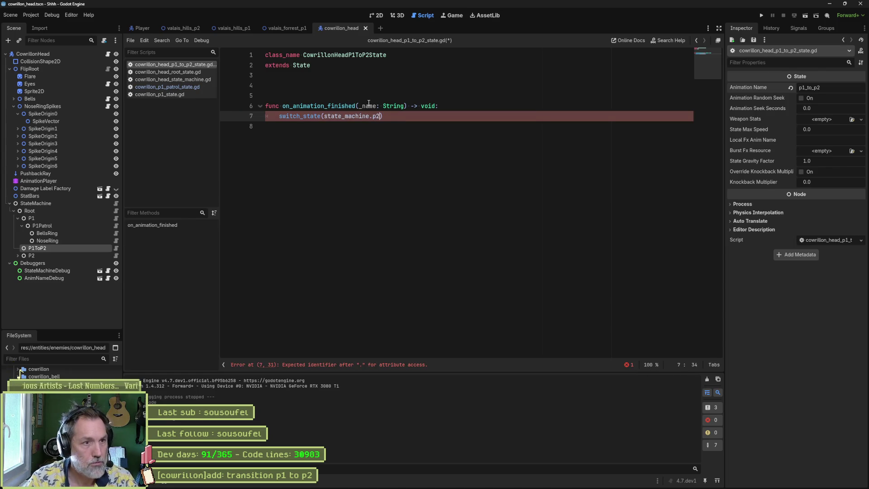
key("ctrl+s")
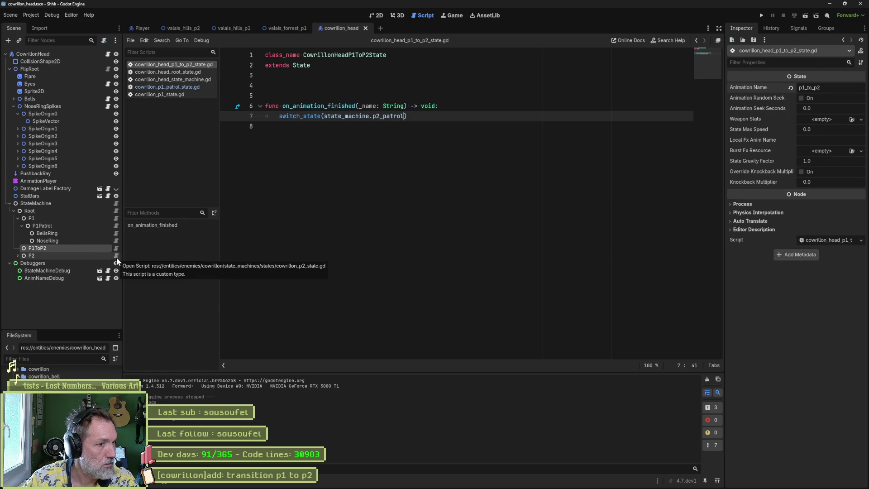
Confirm the p2_patrol variable name in the state machine script, then close it.
left_click(17, 255)
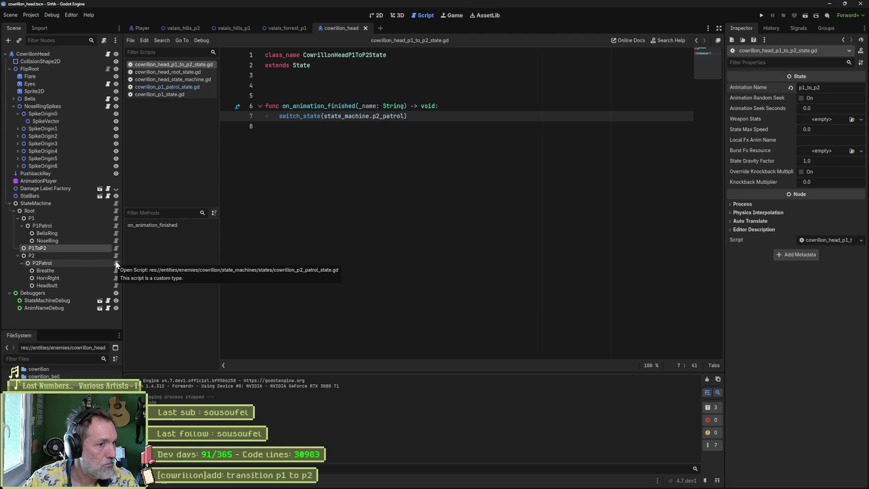
left_click(116, 204)
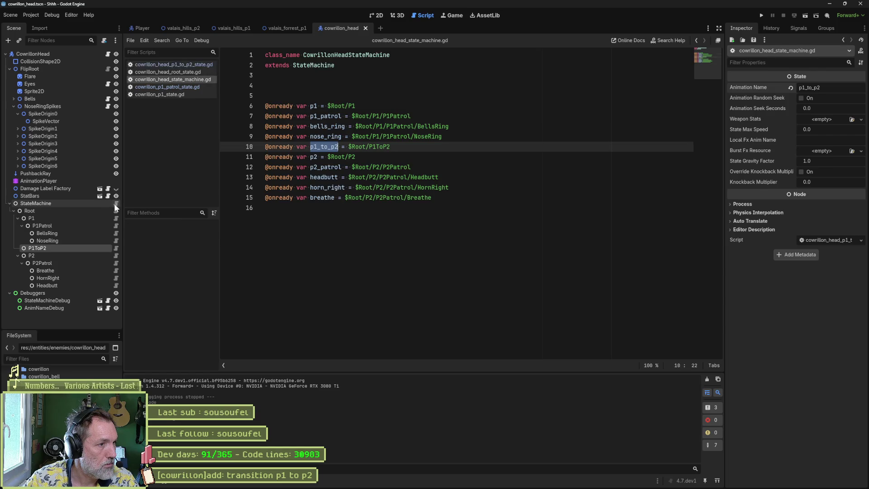
double_click(325, 167)
key("ctrl+w")
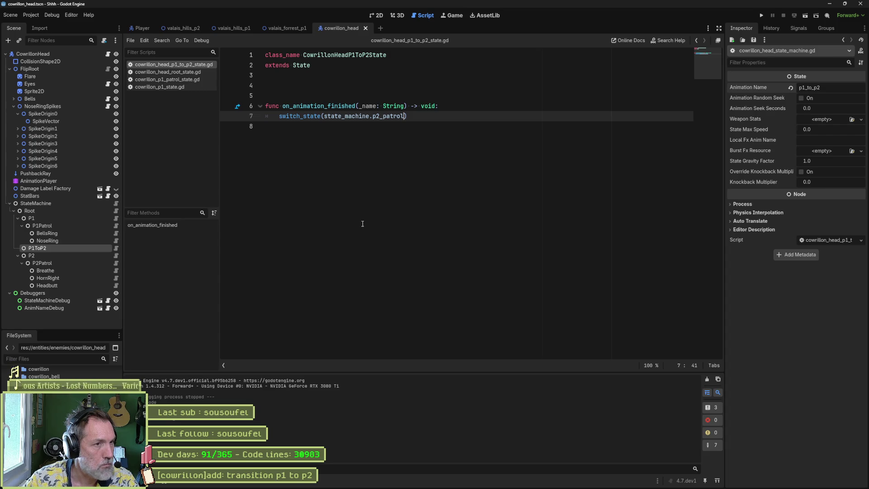
left_click(495, 481)
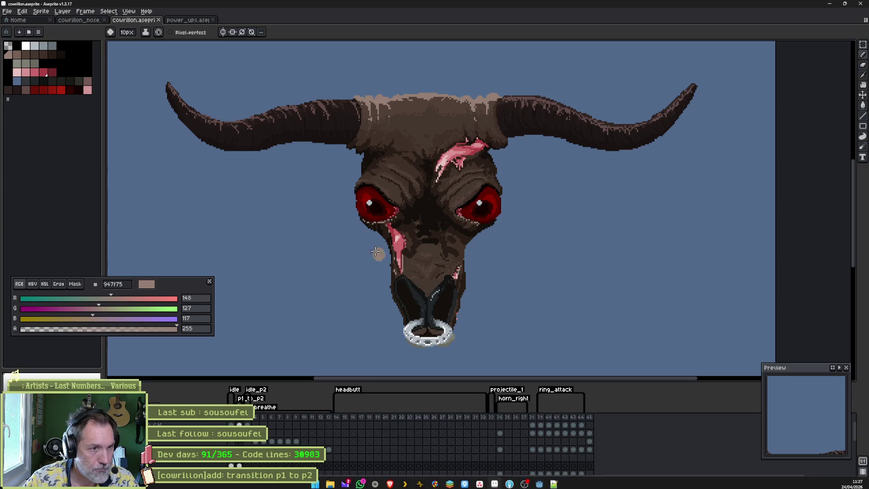
Select the top layer at frame 2 and insert new frames into the animation.
left_click(239, 425)
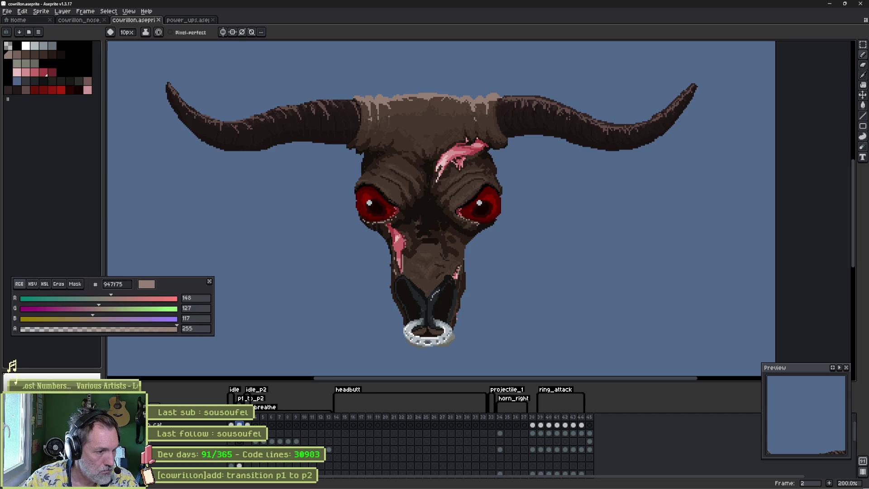
scroll(408, 446, "down", 1)
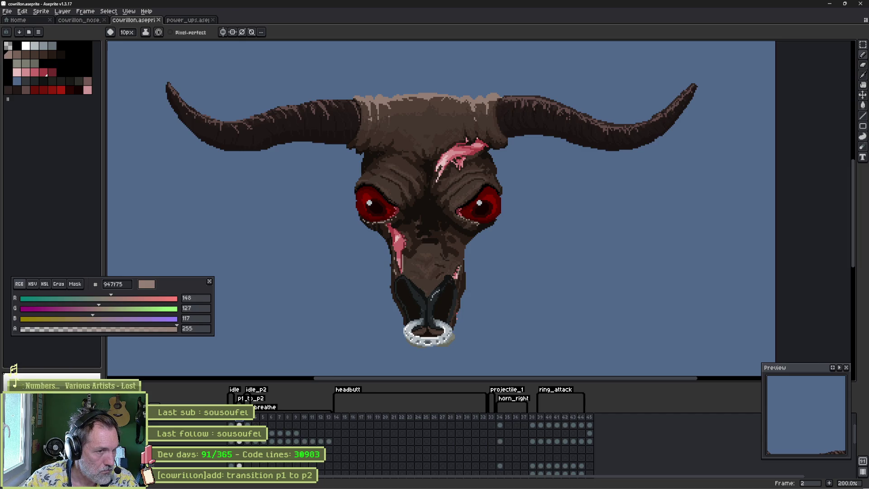
scroll(408, 446, "down", 1)
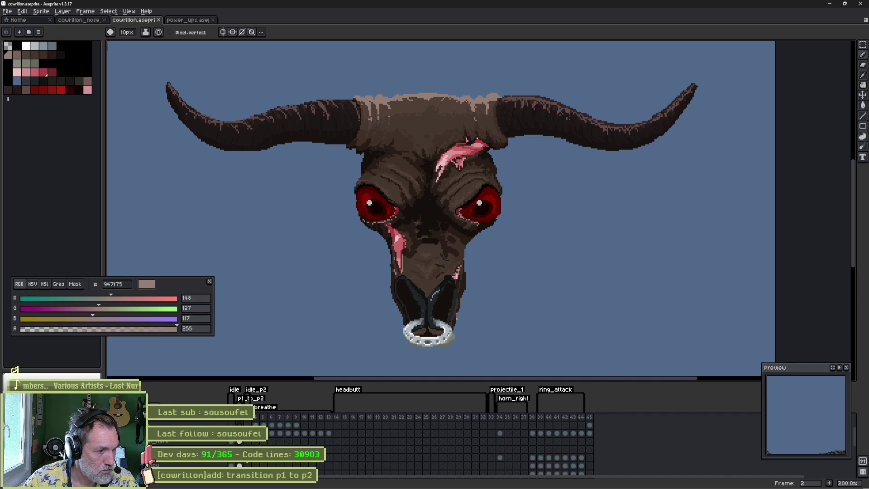
scroll(283, 416, "down", 1)
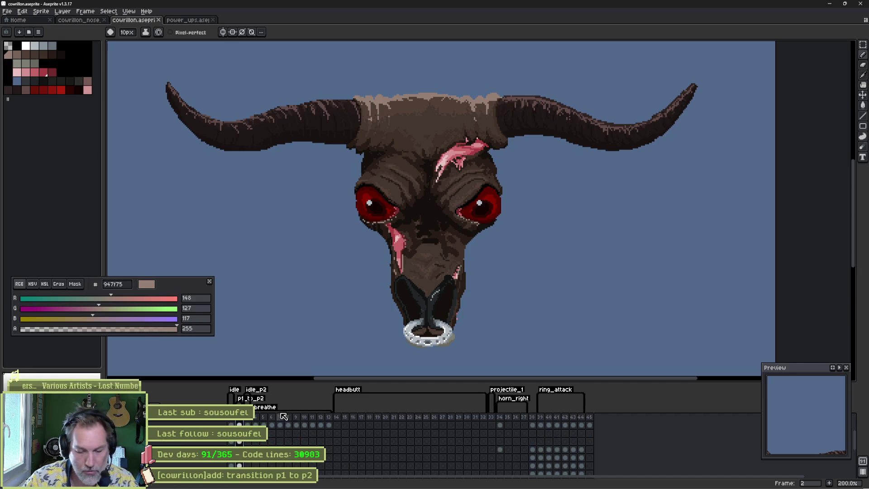
key("alt+n")
key("alt+n")
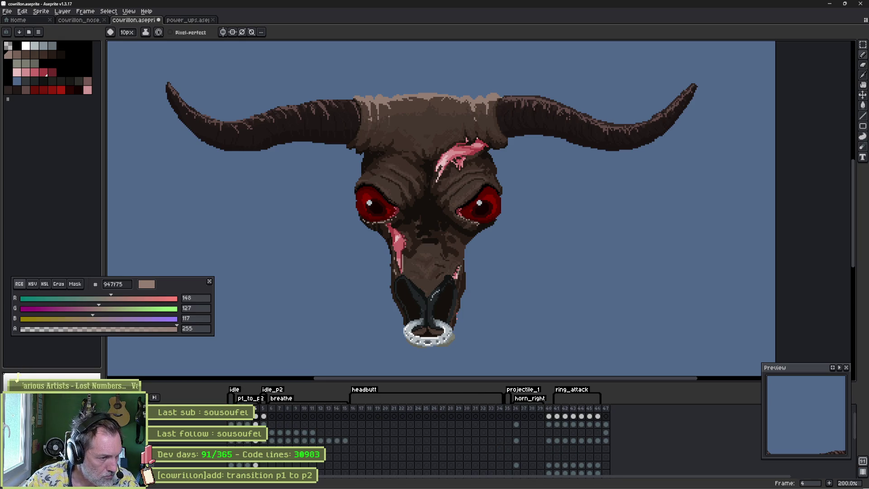
scroll(222, 464, "down", 2)
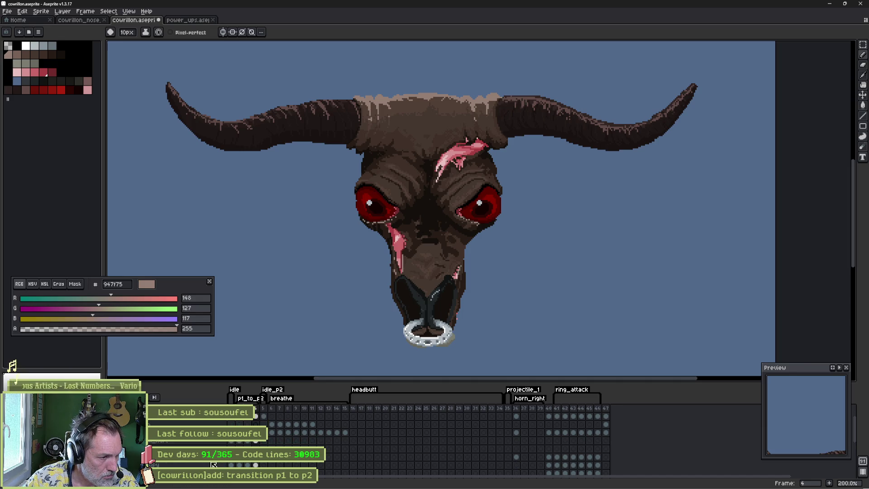
Delete then restore the brown skin layer, toggling undo/redo to compare muzzle versions.
key("Delete")
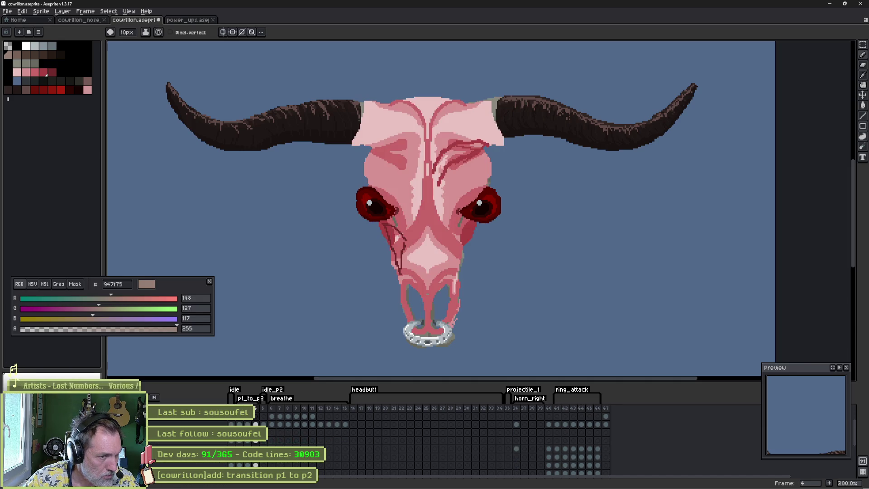
key("ctrl+z")
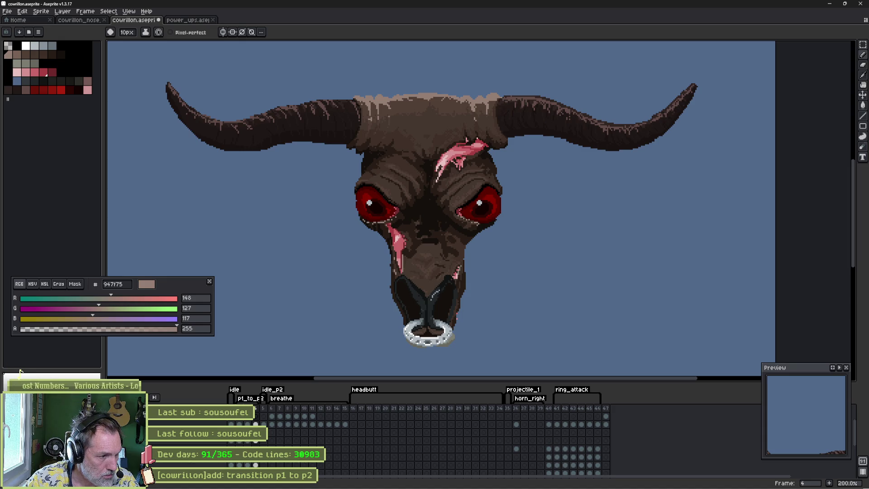
key("ctrl+z")
key("ctrl+y")
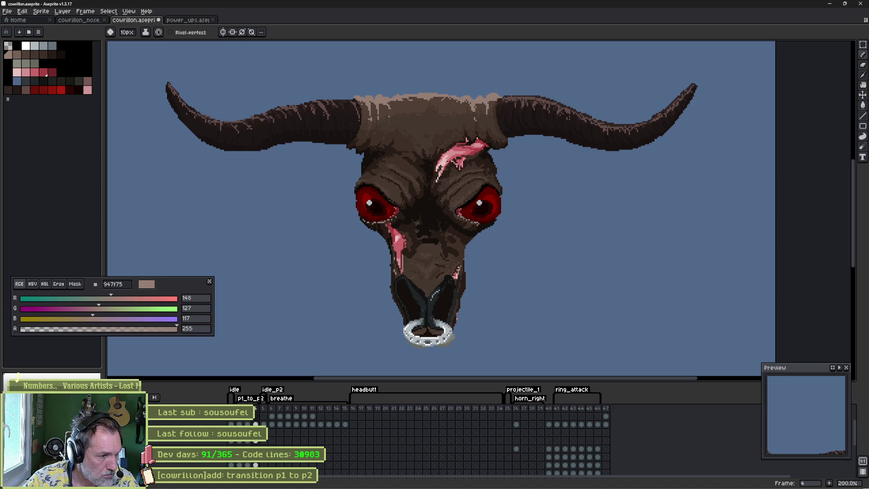
key("ctrl+z")
key("ctrl+y")
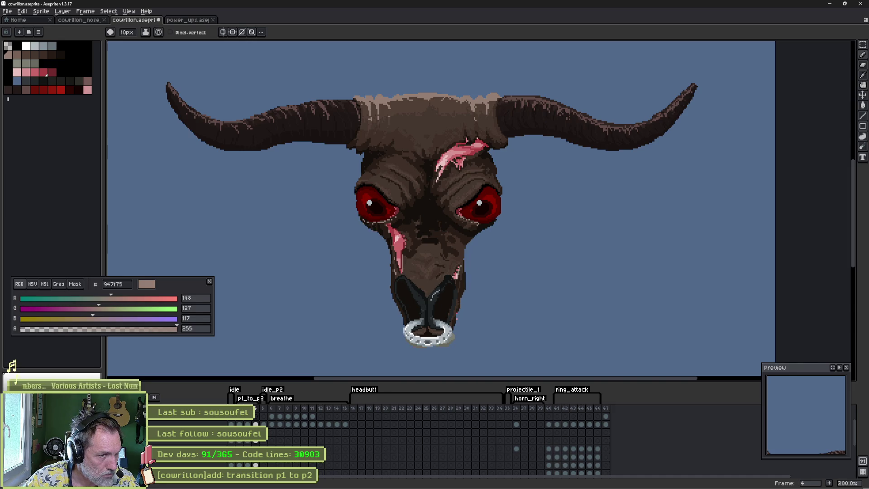
Delete the selected layer through its context menu.
right_click(185, 464)
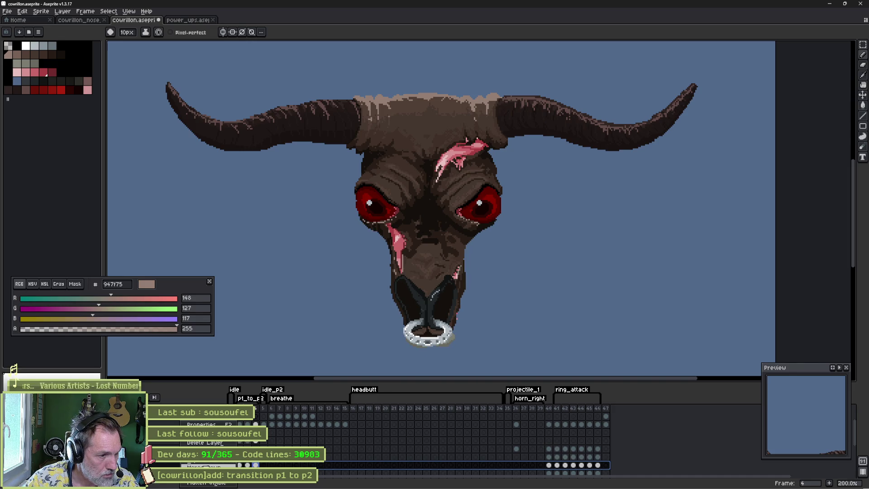
left_click(215, 443)
scroll(231, 463, "down", 1)
scroll(232, 462, "down", 2)
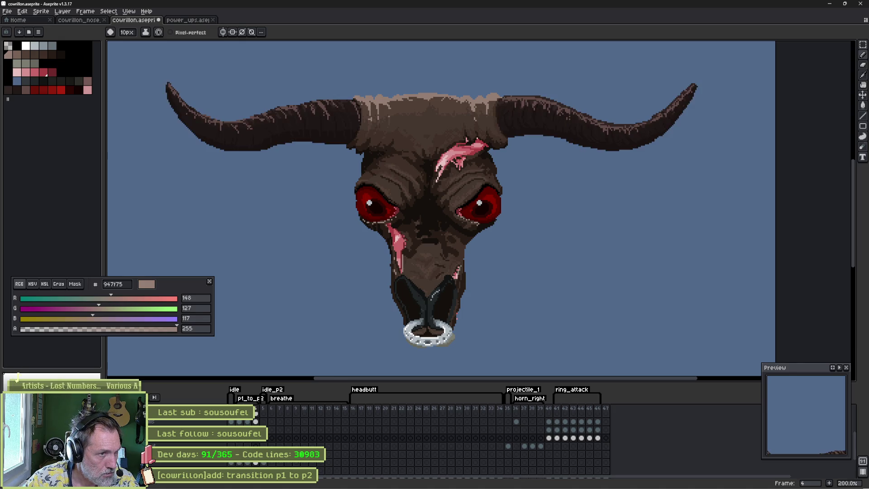
scroll(208, 461, "down", 1)
scroll(208, 461, "down", 1)
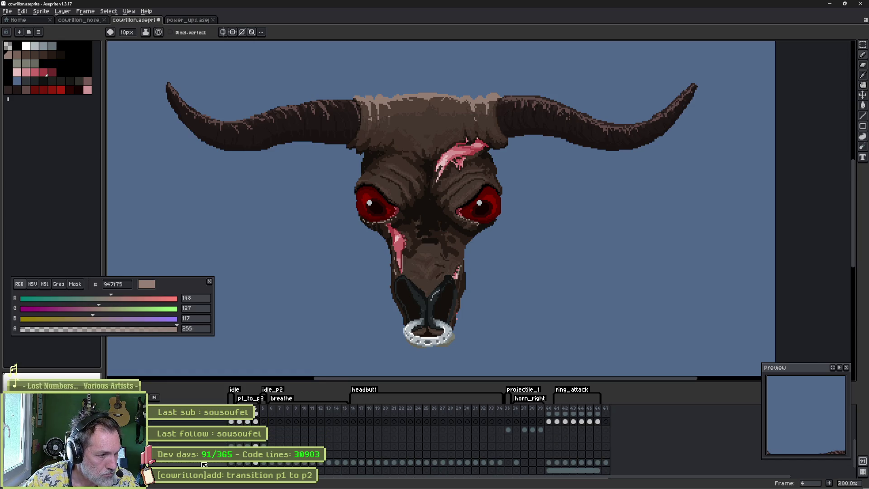
scroll(208, 465, "up", 2)
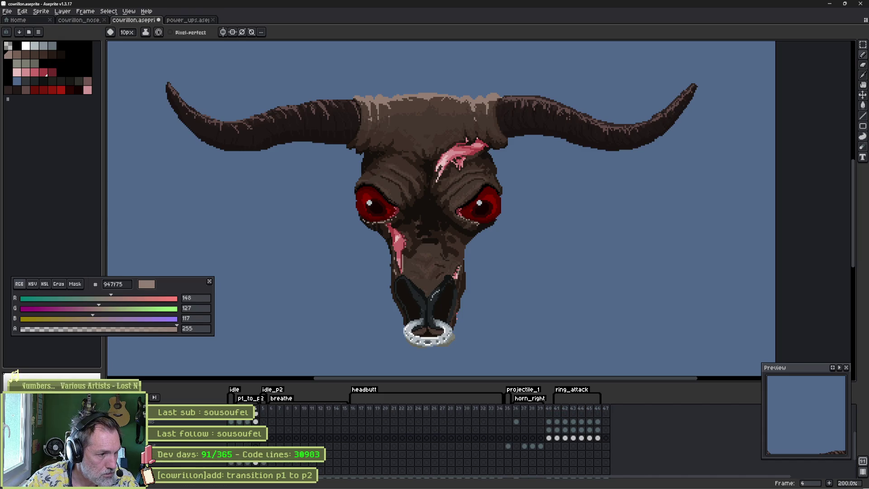
Step through frames, check the skin layer properties, and hide the pink flesh to reveal the grey skull.
key("Left")
key("Right")
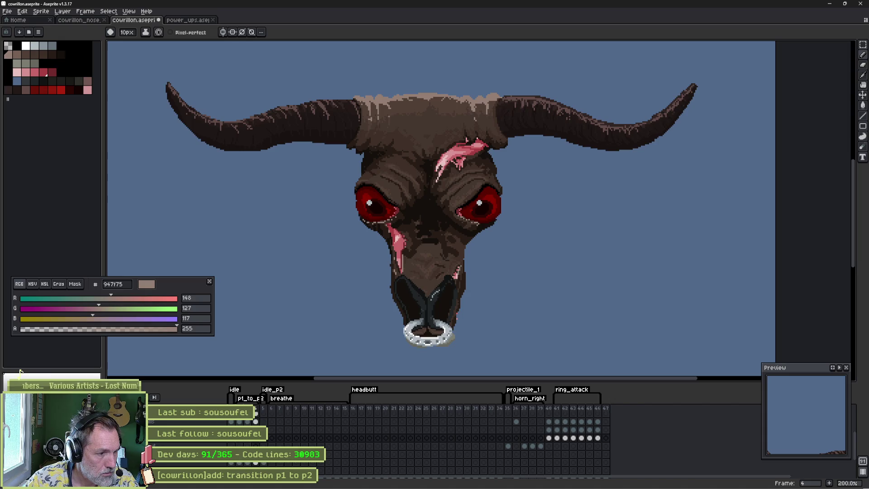
key("Up")
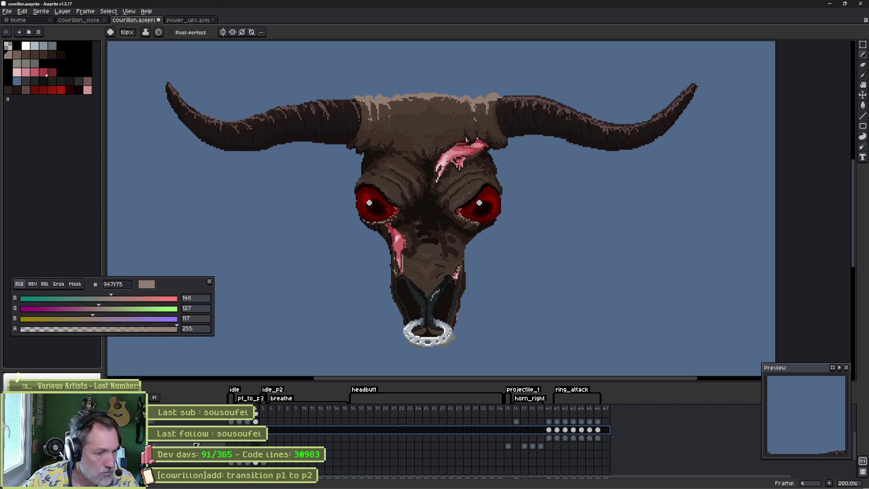
key("shift+p")
key("Return")
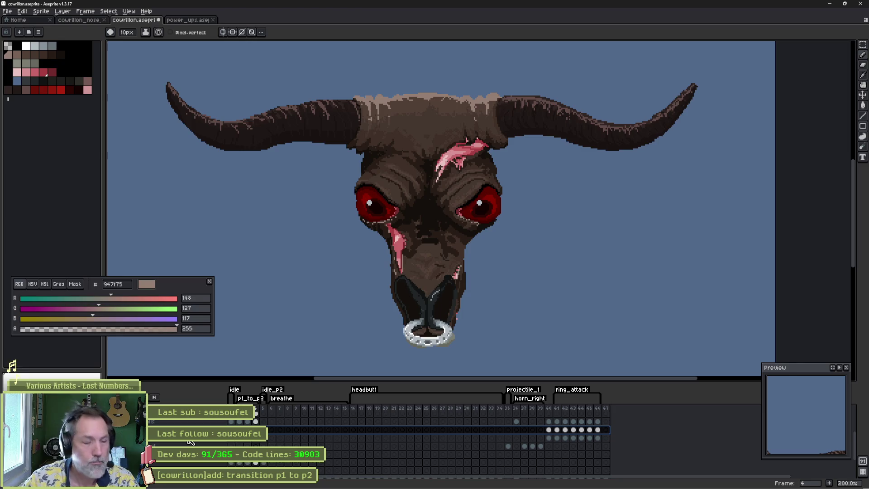
key("Left")
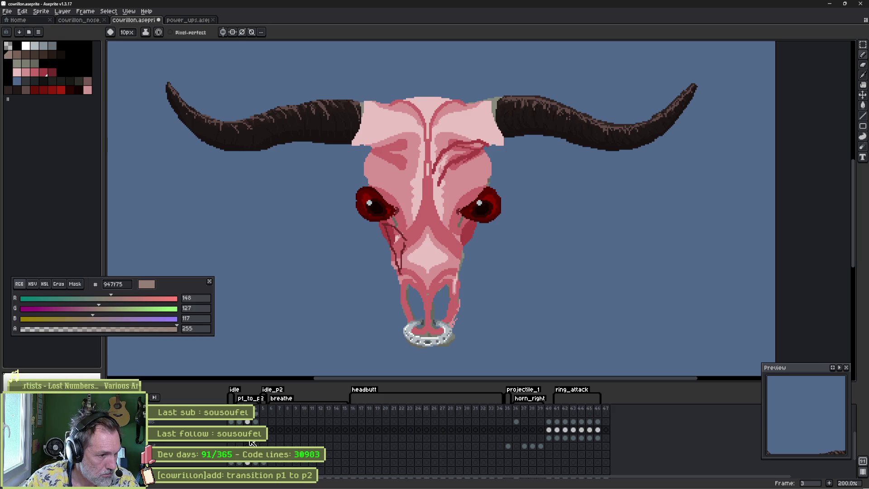
left_click(255, 443)
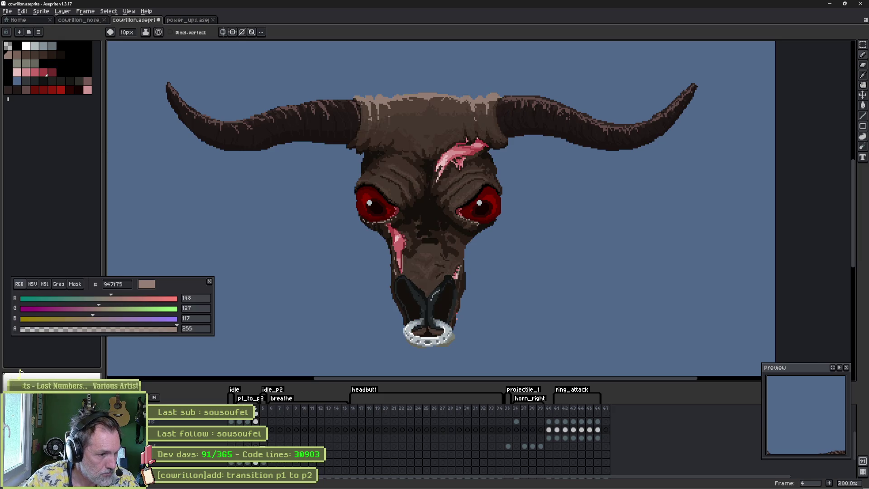
left_click(261, 438)
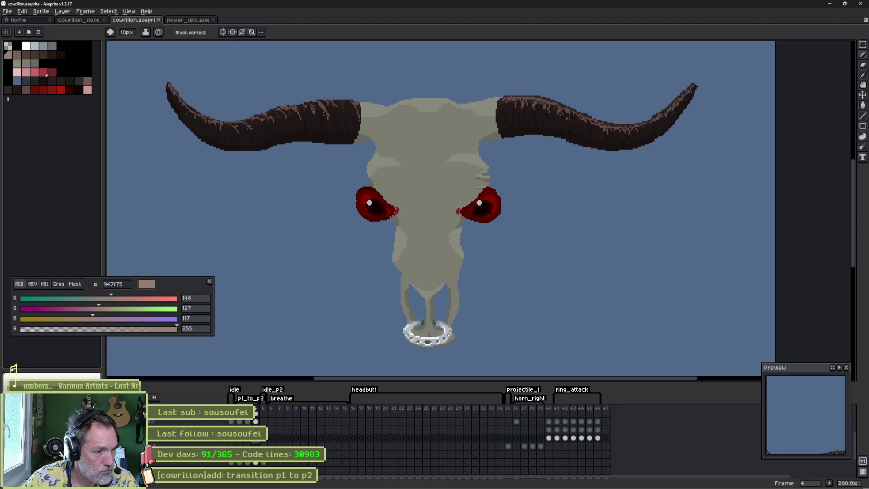
left_click(234, 441)
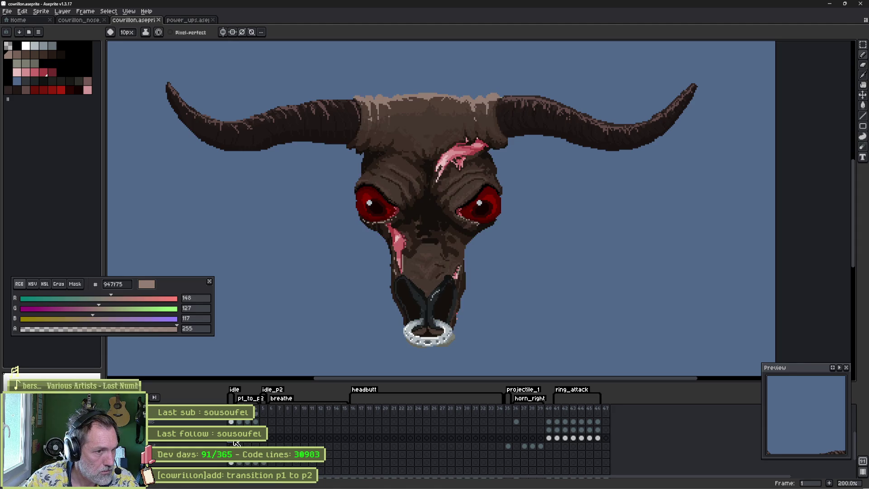
scroll(235, 442, "down", 1)
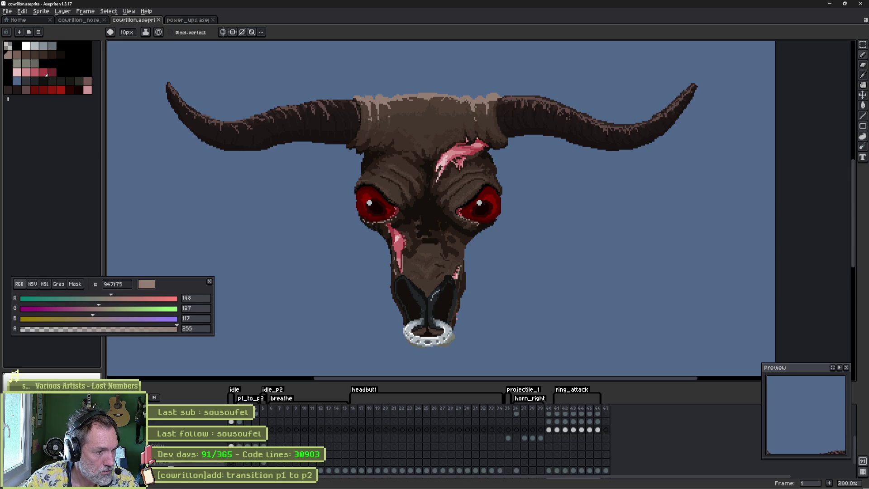
left_click(154, 457)
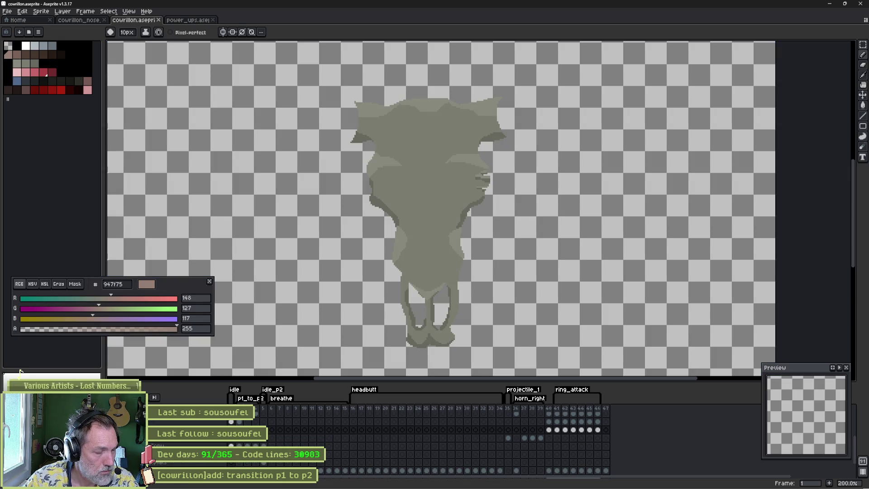
key("Right")
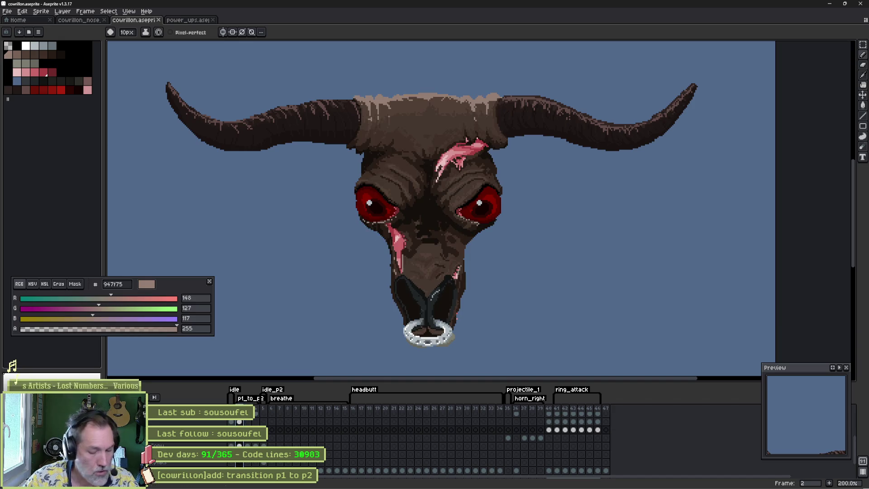
Insert fleshed-head and grey skull frames into the p1_to_p2 transition.
key("alt+n")
key("alt+n")
left_click(261, 410)
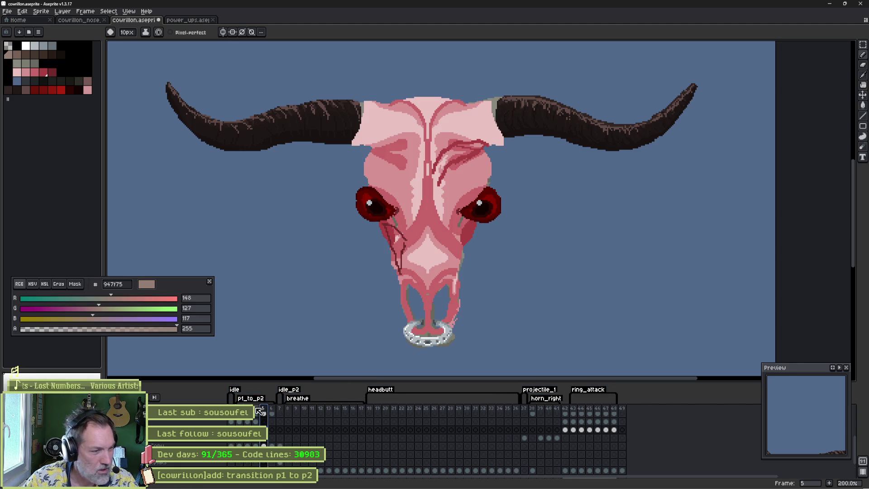
key("alt+n")
key("alt+n")
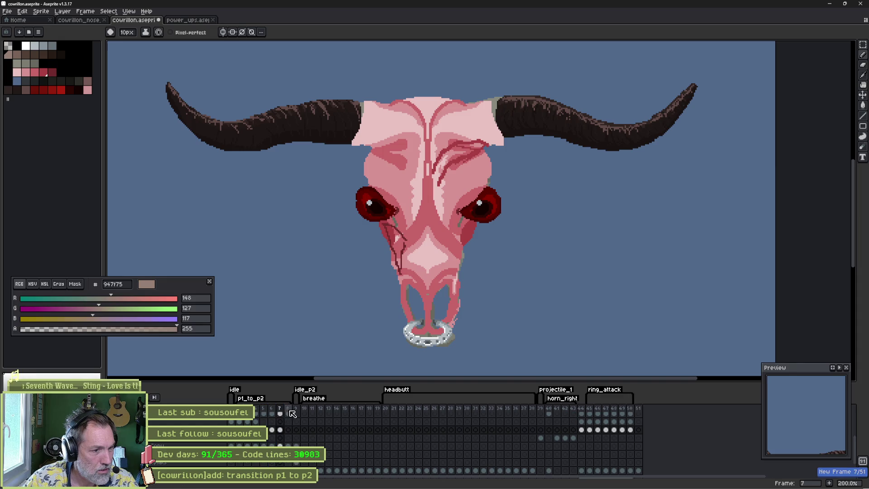
left_click(289, 411)
key("alt+n")
key("alt+n")
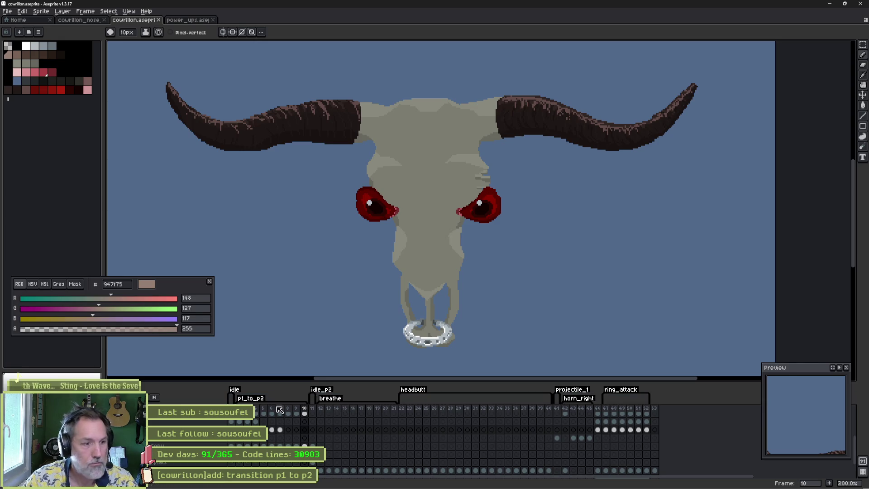
Set the p1_to_p2 tag's Repeat to 1 so it plays once.
double_click(254, 398)
left_click(394, 248)
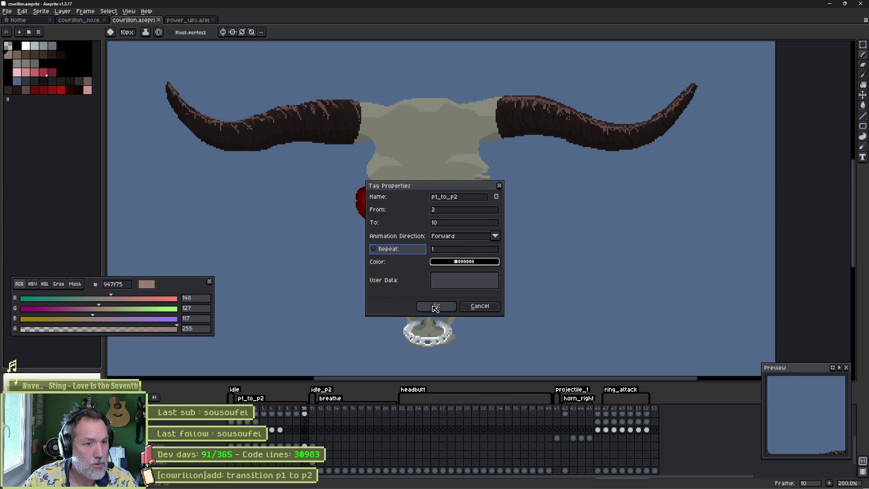
left_click(436, 308)
left_click(540, 483)
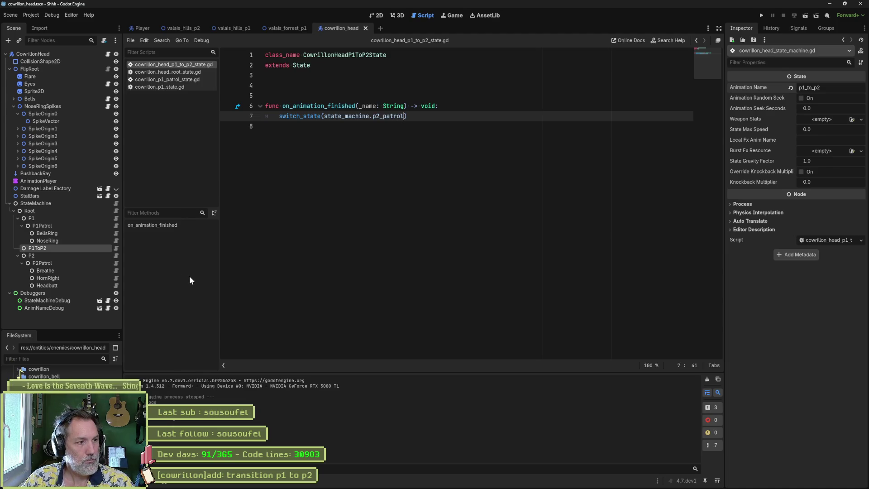
Reimport the boss head Sprite2D's Aseprite sheet and open the valais_forrest_p1 scene.
left_click(59, 91)
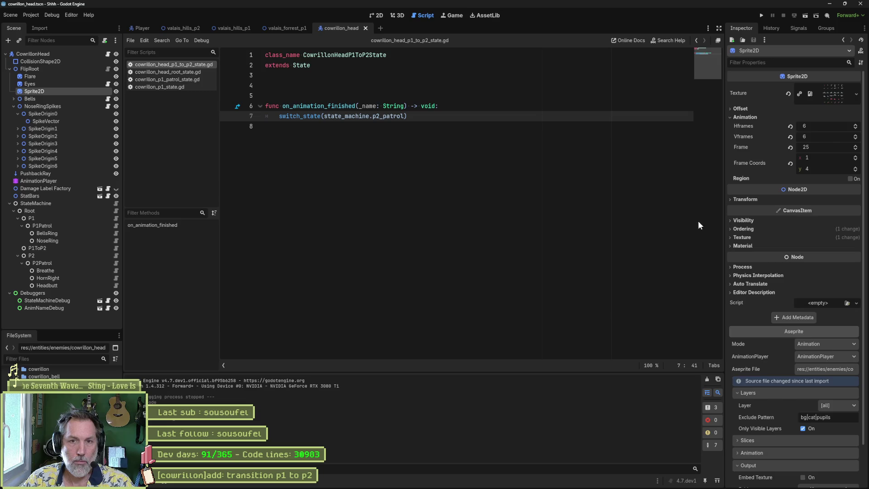
scroll(749, 273, "down", 2)
left_click(812, 481)
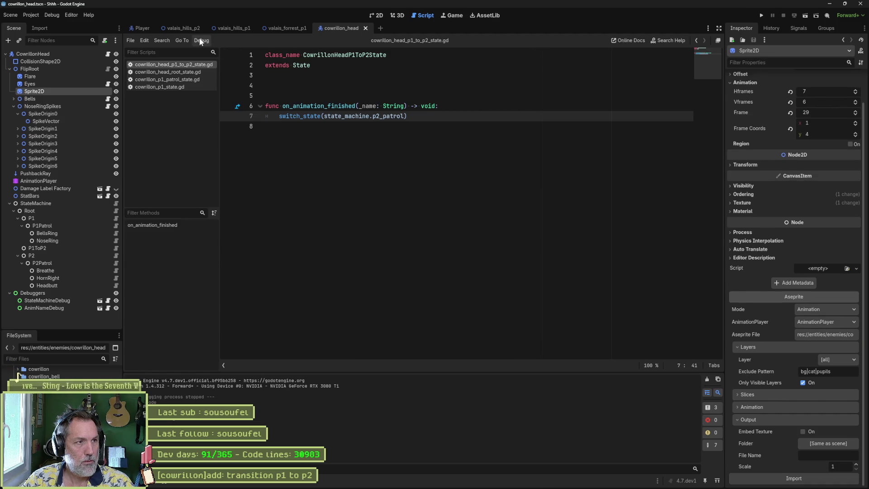
left_click(274, 28)
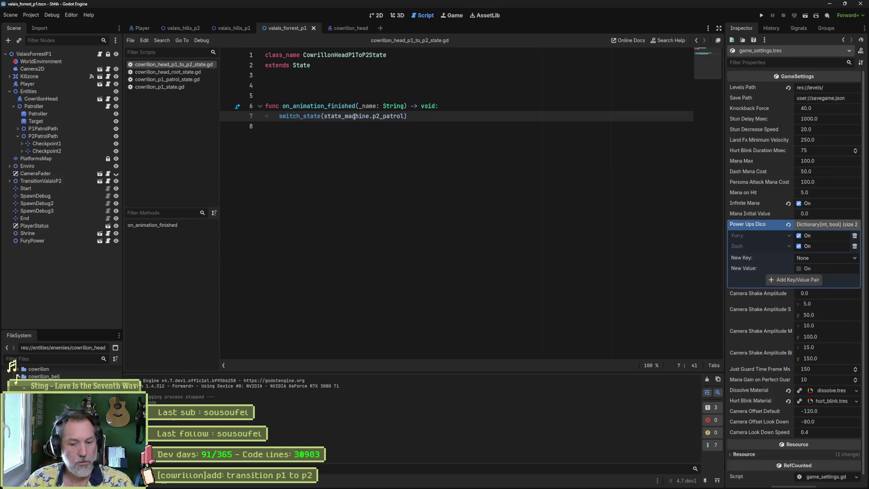
key("F6")
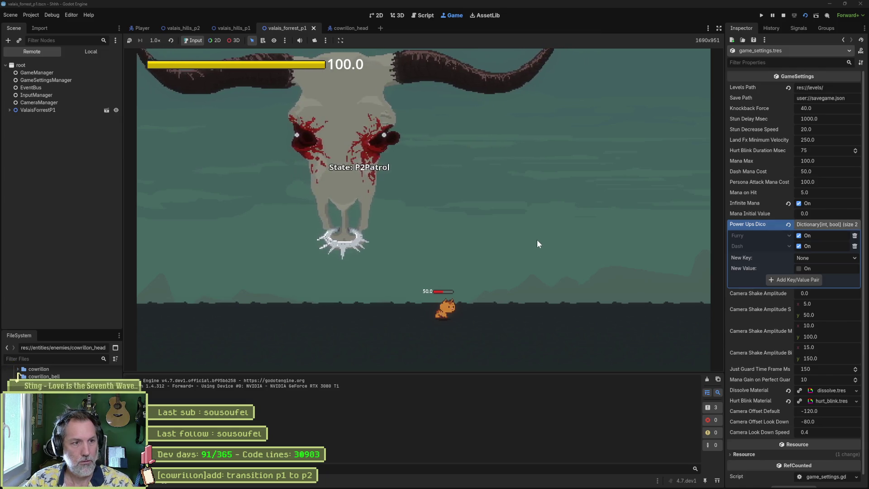
key("F8")
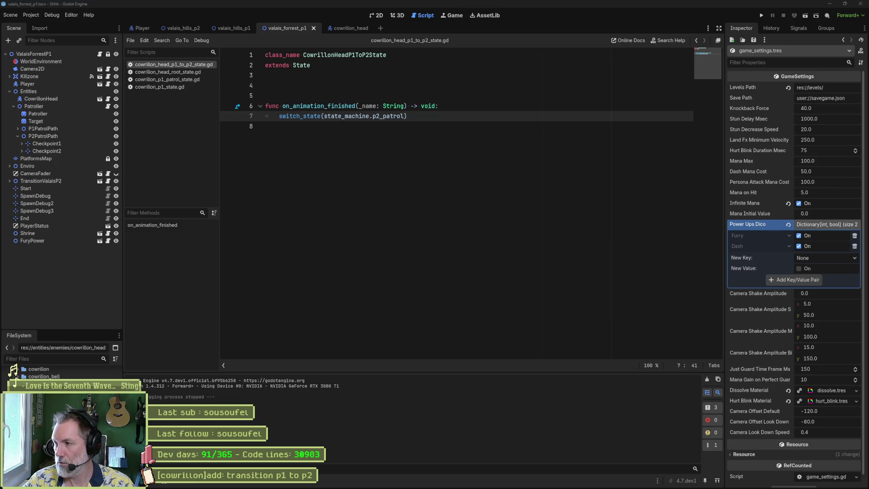
key("F6")
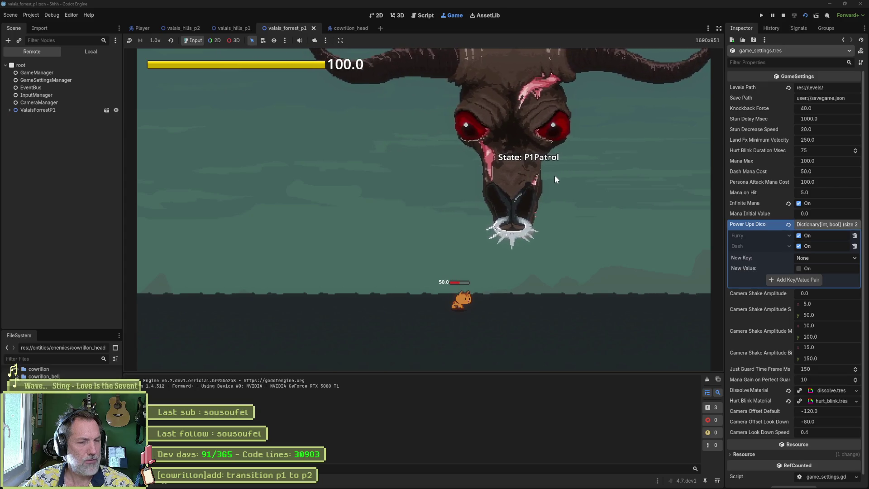
key("F8")
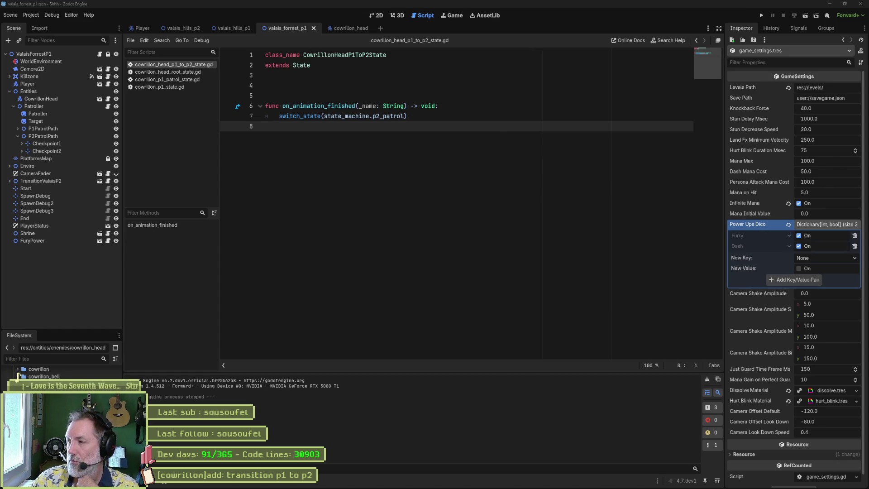
key("super+e")
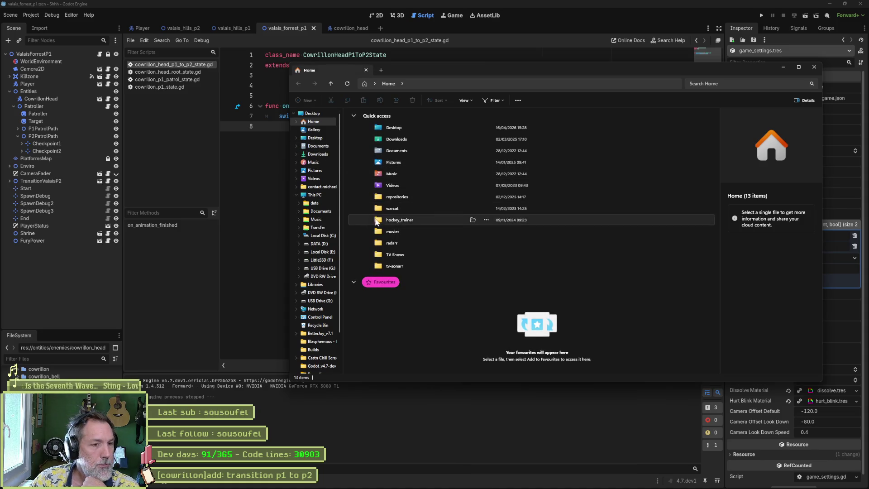
Open Desktop > Recordings and play 2026-04-24_11-29-59.mp4.
left_click(315, 138)
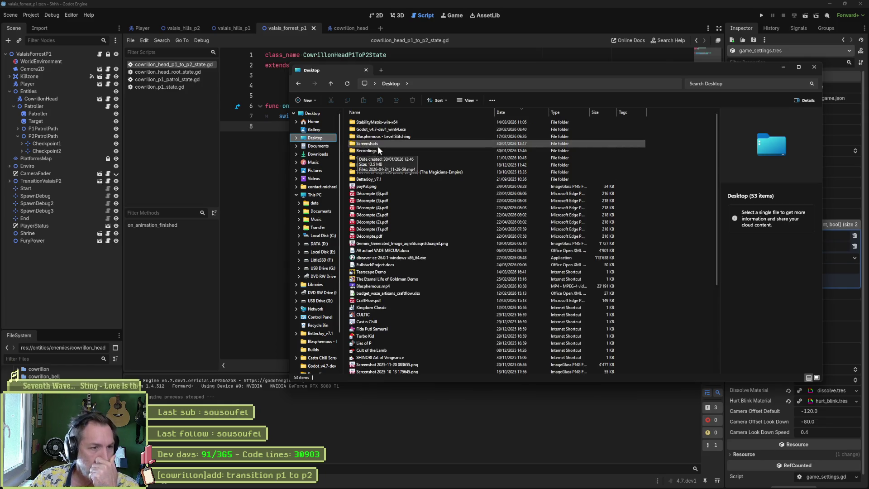
double_click(374, 150)
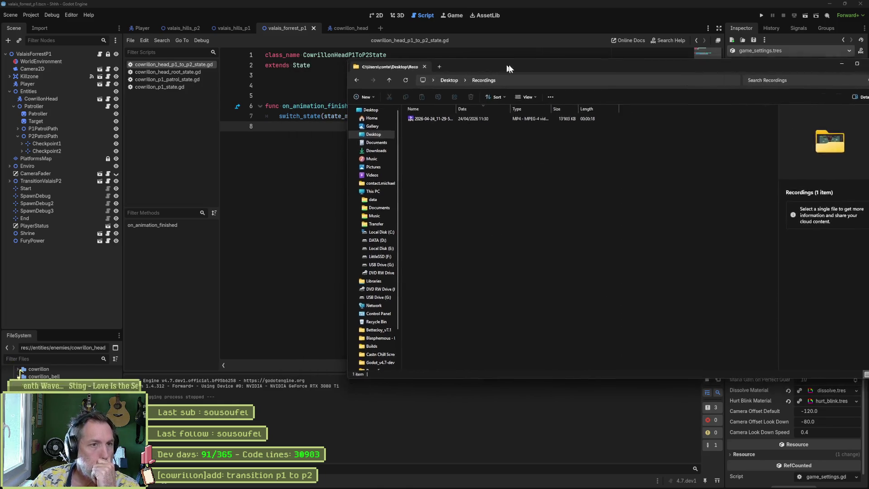
key("alt+Tab")
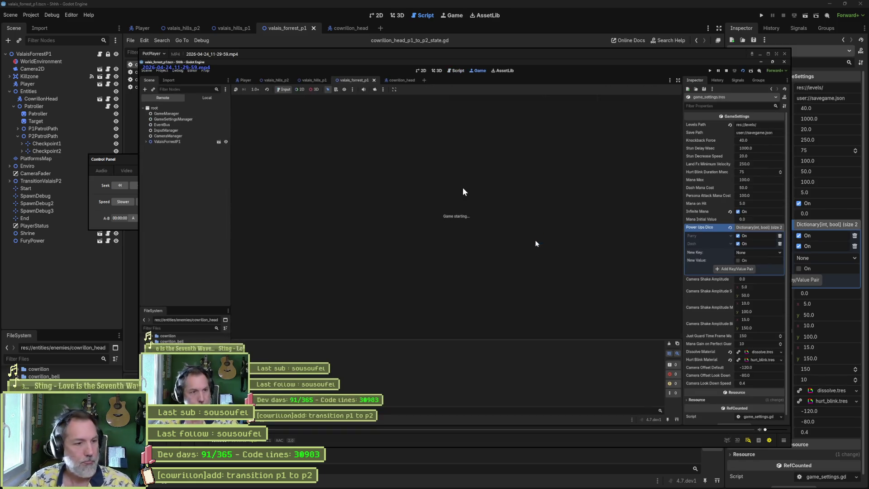
Seek the recording to just before the boss transition and pause it.
left_click(338, 430)
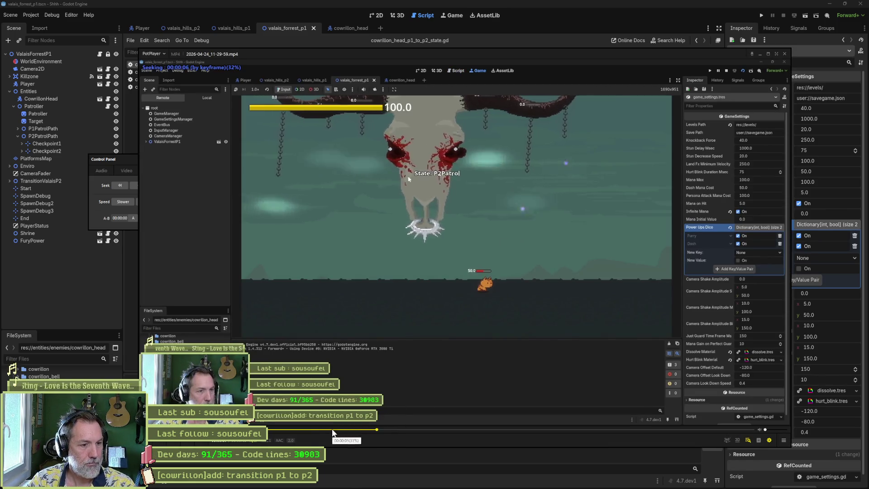
left_click(314, 432)
key("space")
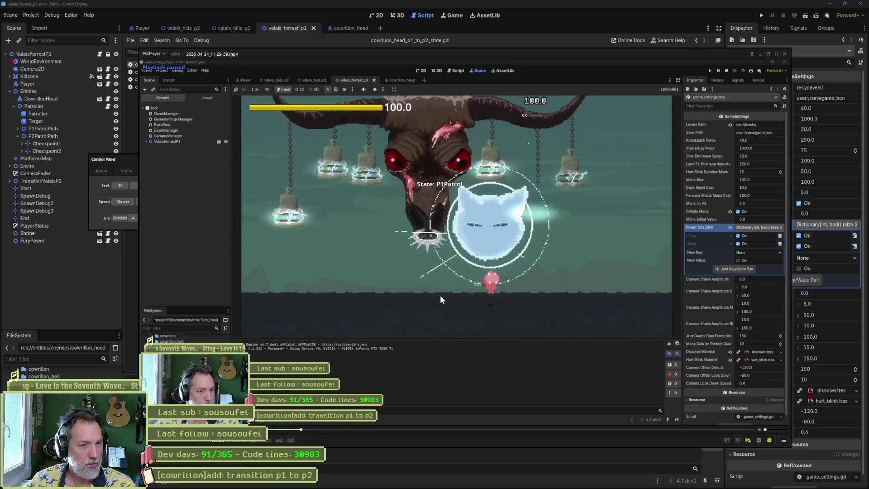
Step frame by frame through the P1ToP2 flash until the boss reads P1Patrol again, then return to Godot.
key("f")
key("f")
key("f")
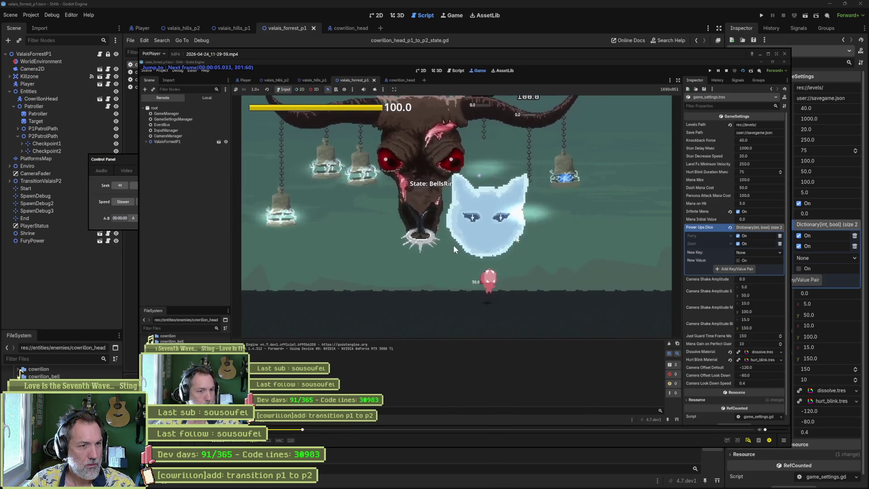
key("f")
key("f")
key("f")
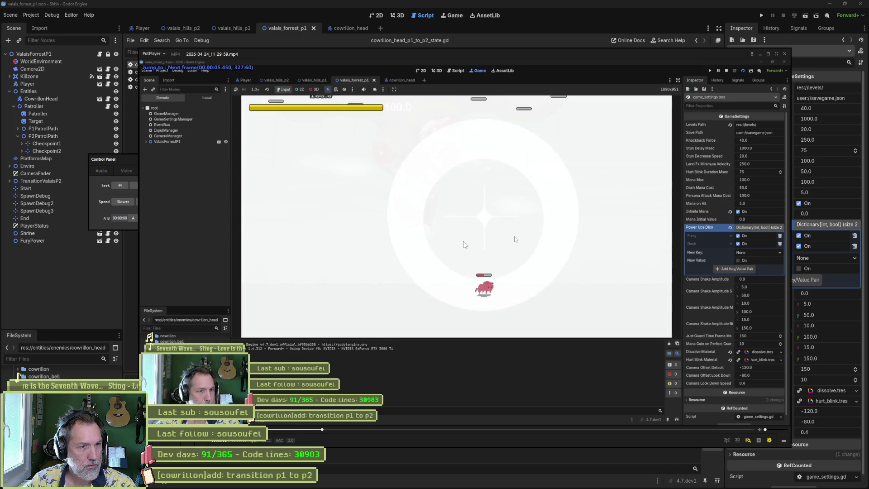
key("f")
key("f")
key("f")
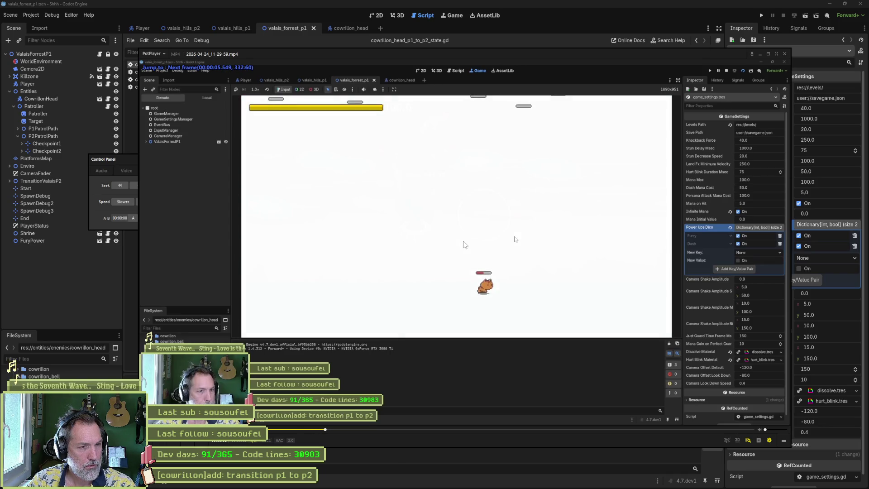
key("f")
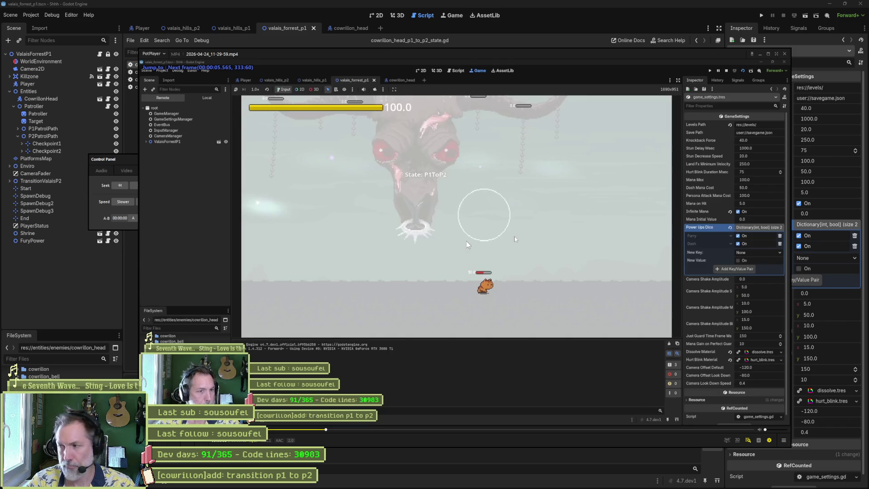
key("f")
key("f")
key("f")
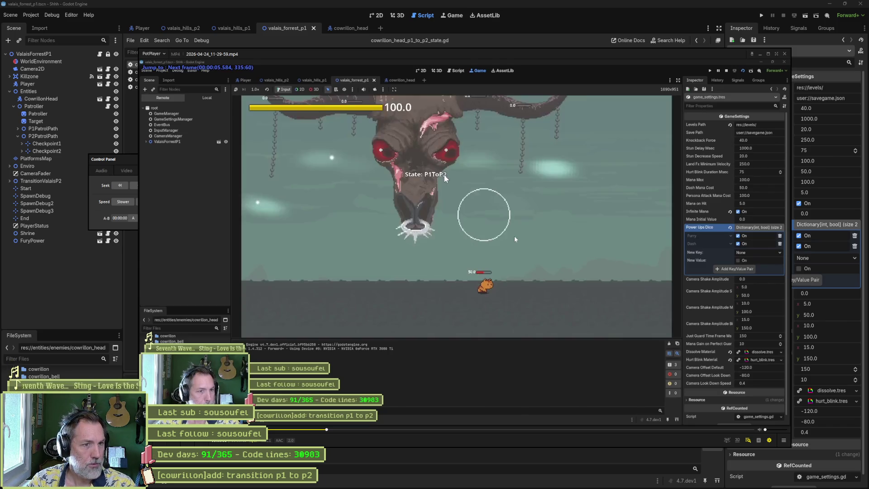
key("f")
key("f")
key("f")
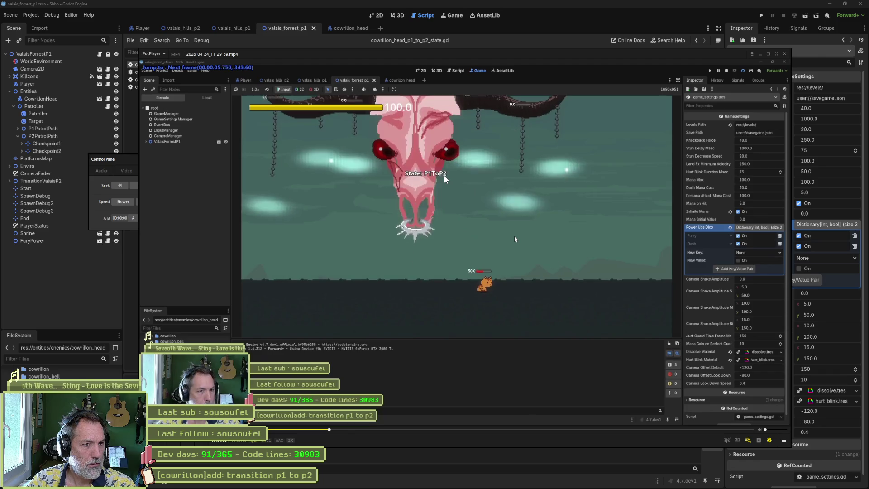
key("f")
key("f")
key("f")
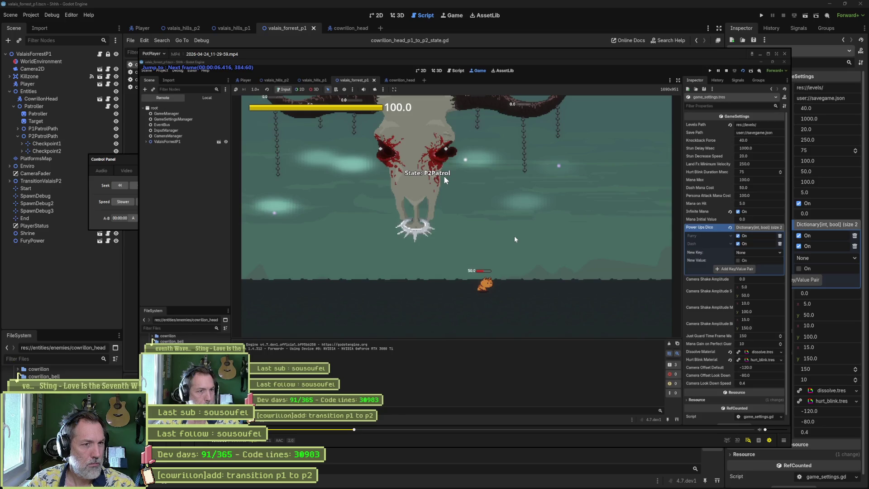
key("f")
key("f")
key("f")
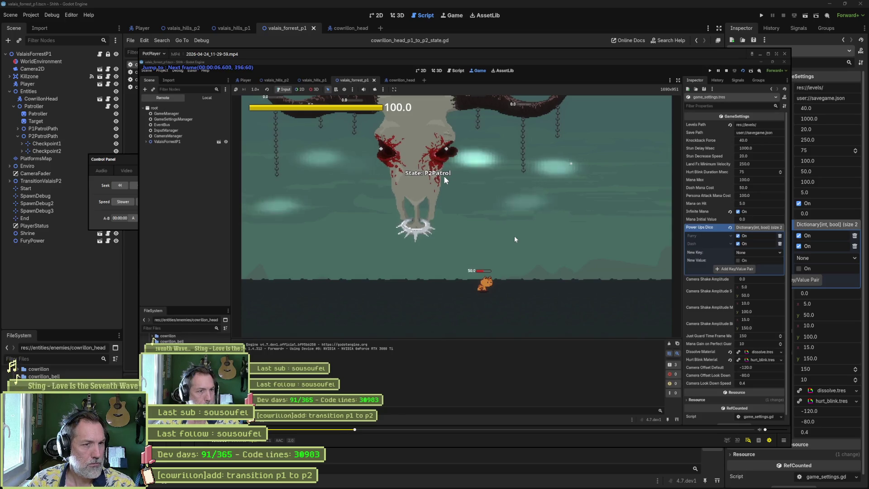
key("f")
key("f")
key("f")
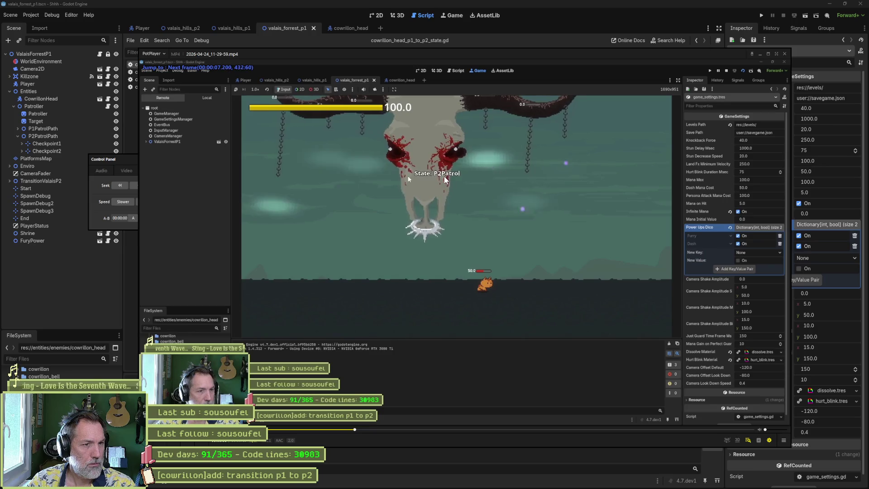
key("f")
key("f")
key("f")
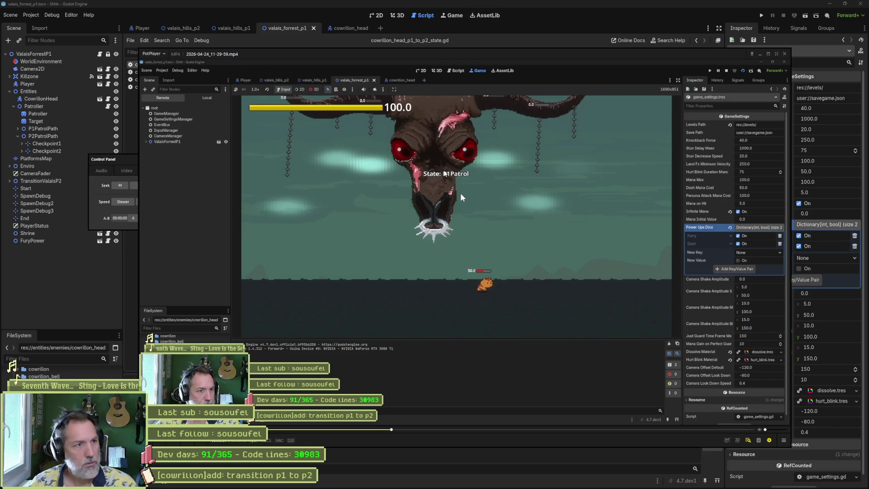
left_click(501, 40)
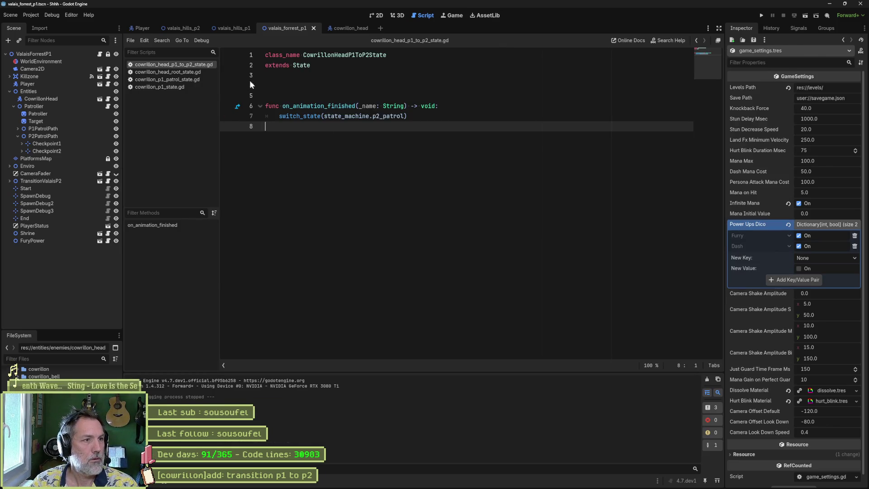
Open cowrillon_p2_patrol_state.gd from the cowrillon_head scene, then bring the recording back up.
left_click(351, 28)
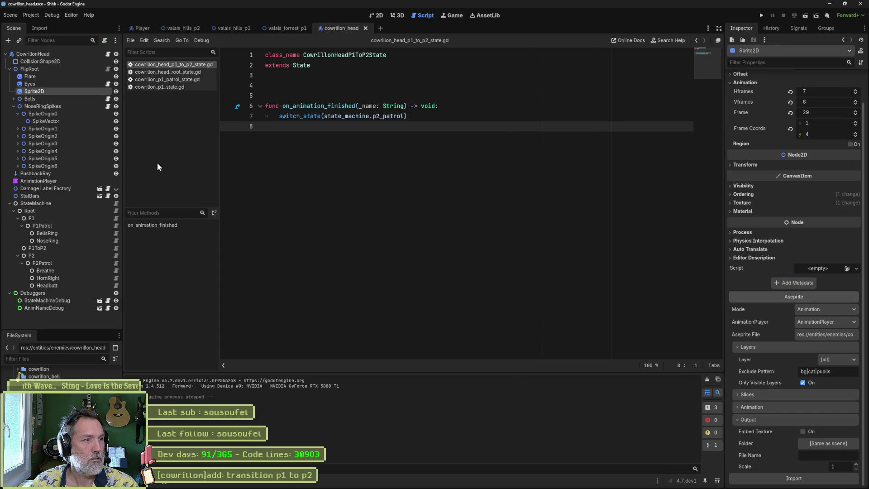
left_click(116, 263)
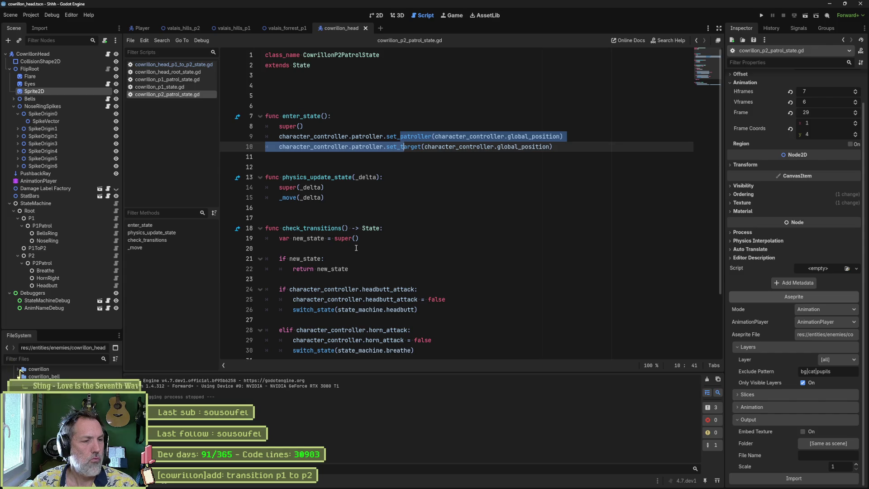
scroll(356, 248, "down", 3)
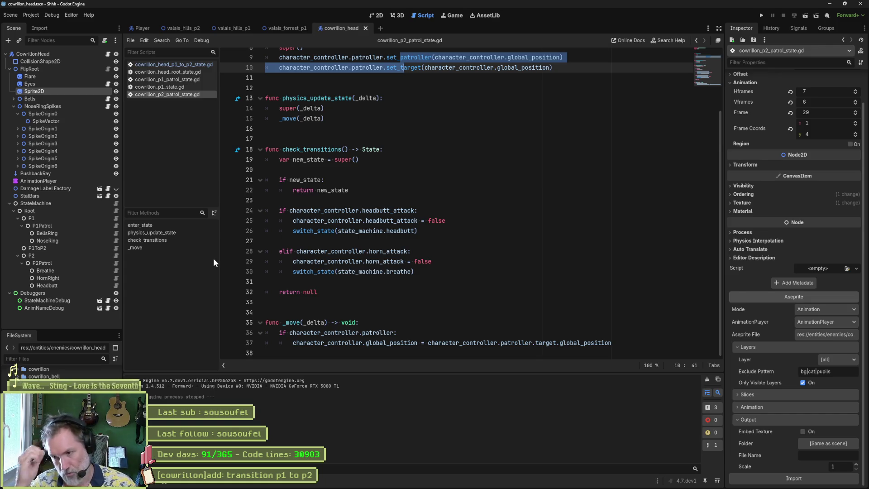
left_click(561, 481)
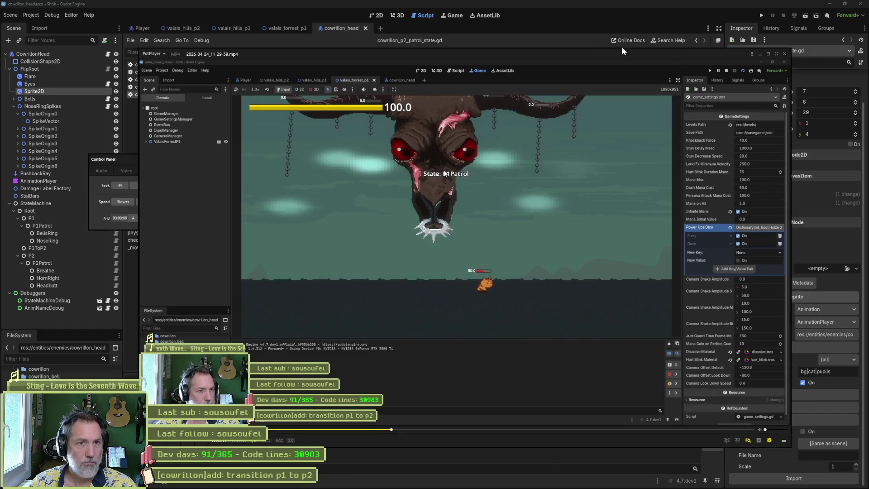
Close the recording, show the boss head in the 2D view, and select the AnimNameDebug node.
left_click(760, 54)
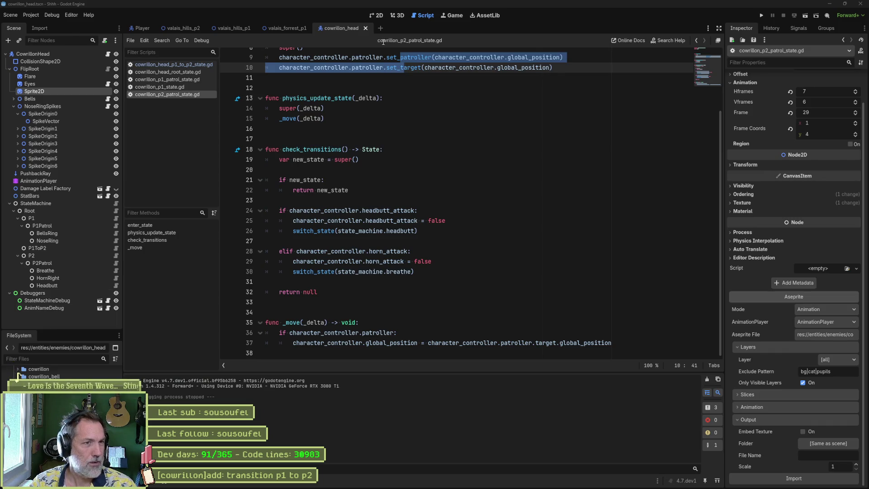
left_click(384, 14)
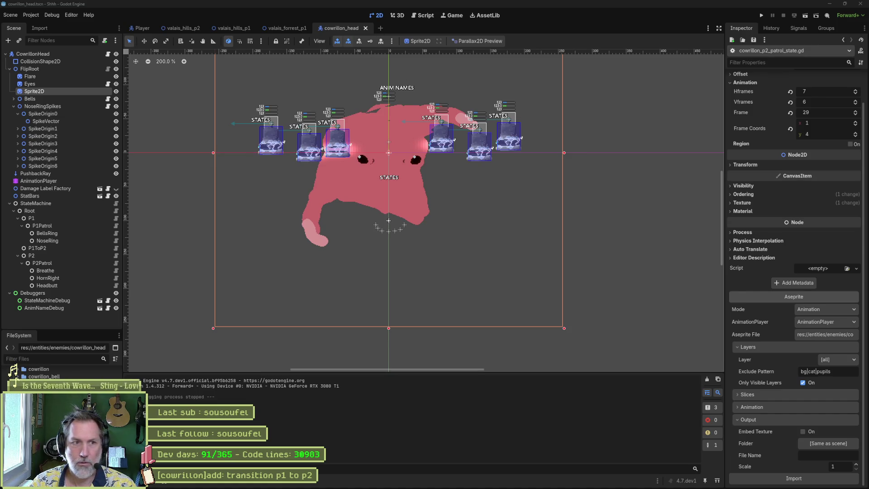
key("alt+Tab")
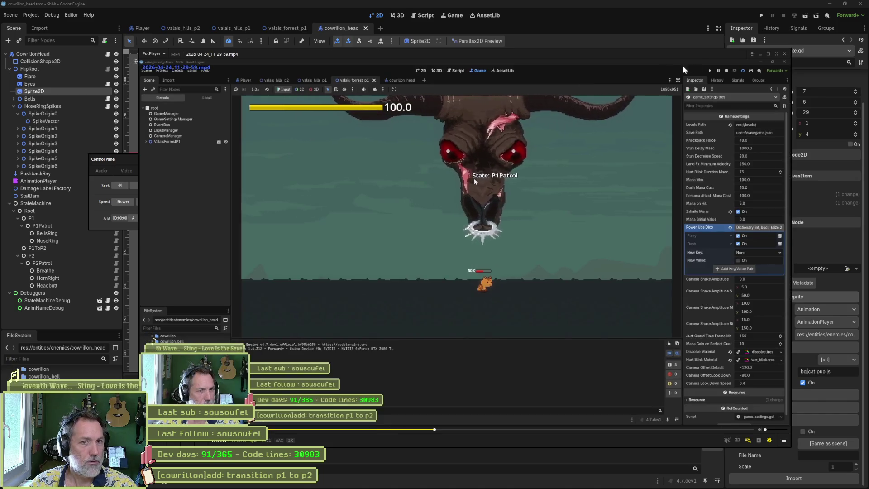
left_click(783, 55)
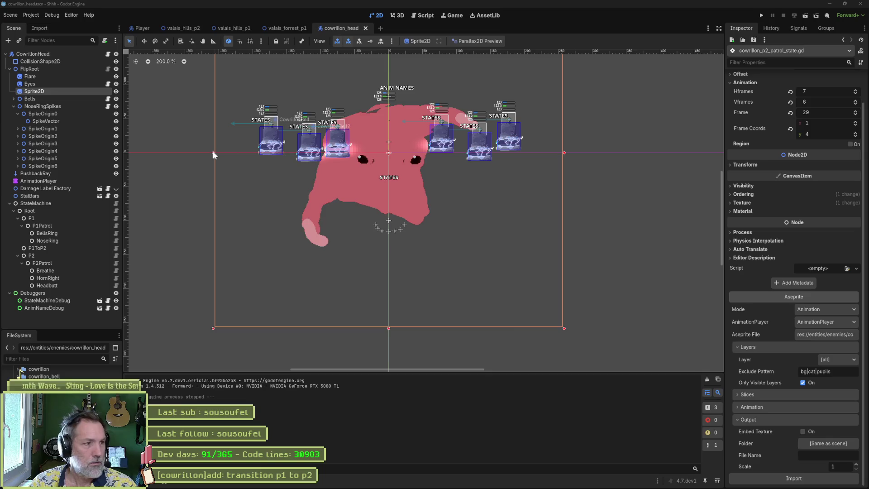
left_click(44, 307)
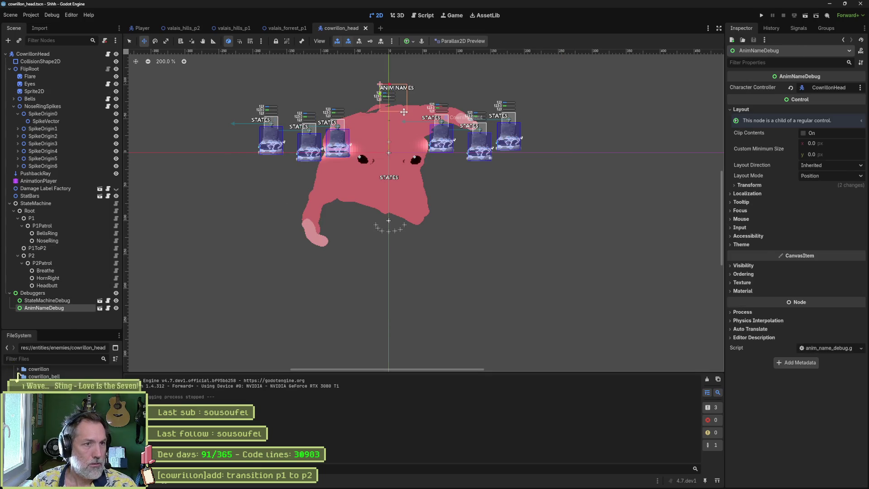
Move AnimNameDebug below STATES, set its Z Index to 3, save, and open valais_forrest_p1.
mouse_move(378, 95)
left_mouse_down()
mouse_move(362, 207)
mouse_move(378, 193)
left_mouse_up()
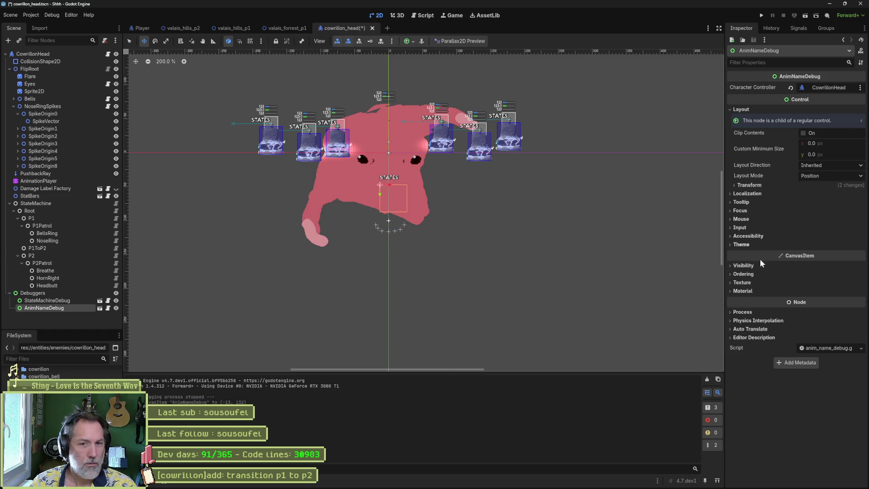
left_click(745, 274)
left_click(860, 281)
key("ctrl+s")
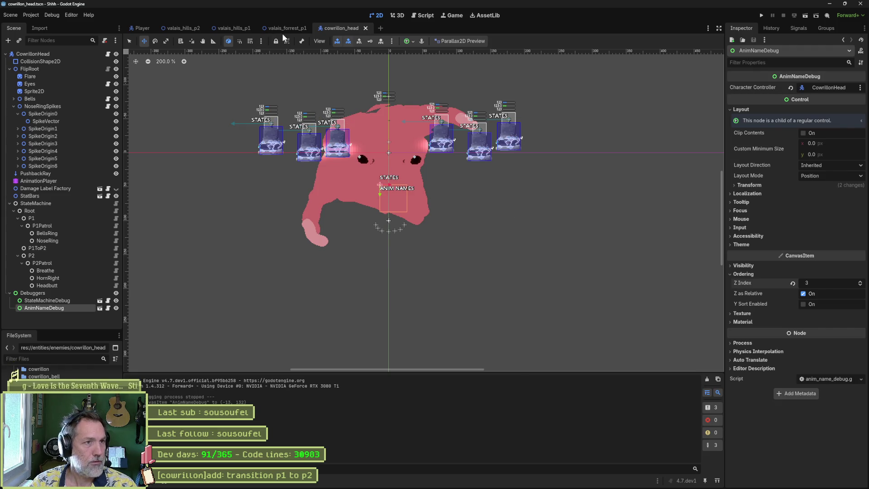
left_click(291, 29)
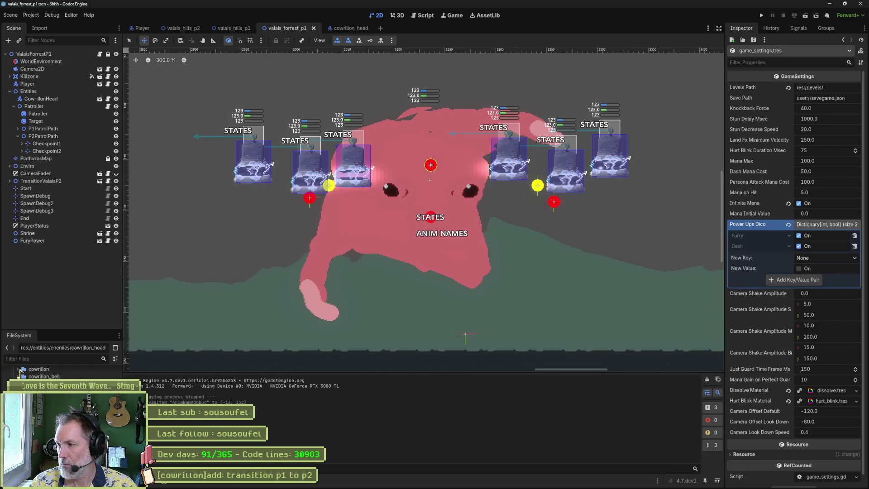
Run the level, walk the cat left until the boss shows idle_p2, then stop the game.
key("F6")
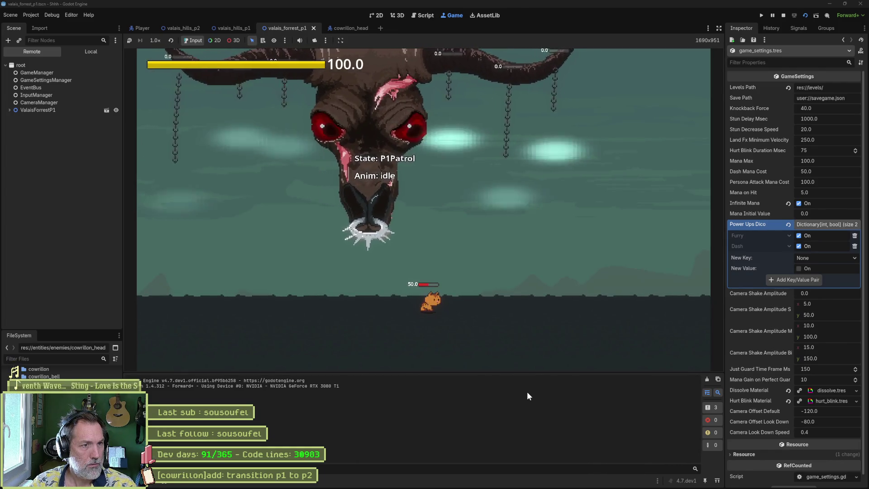
key("Left")
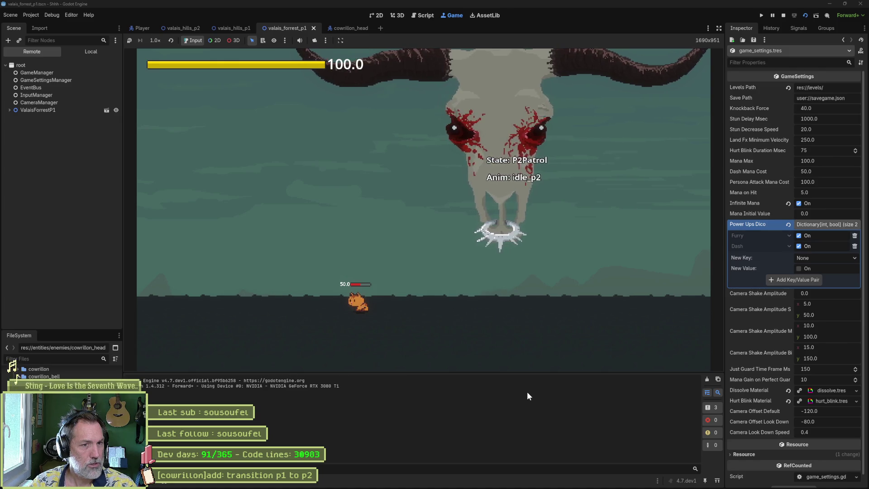
key("F8")
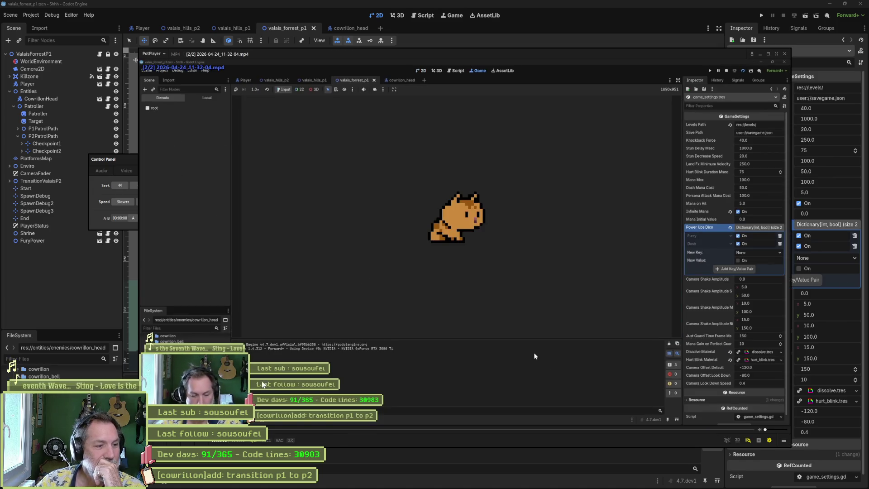
Seek the new recording to the boss fight and pause near the transition.
left_click(330, 430)
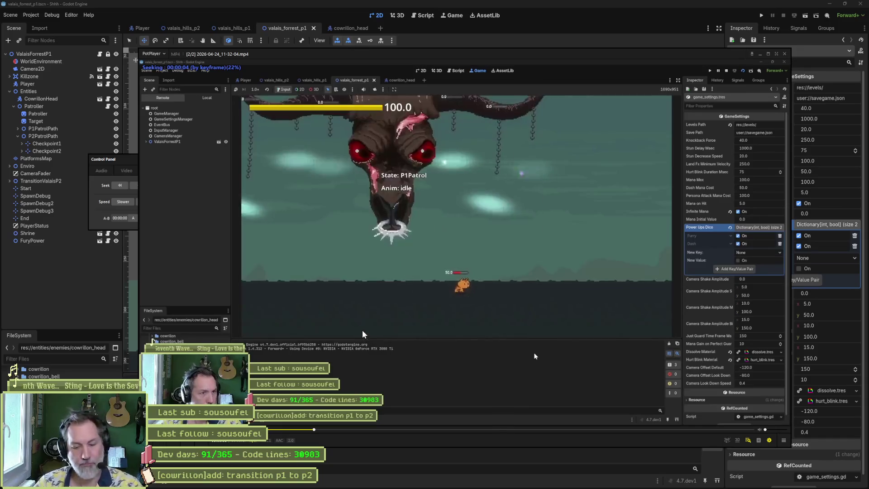
left_click(355, 325)
left_click(354, 325)
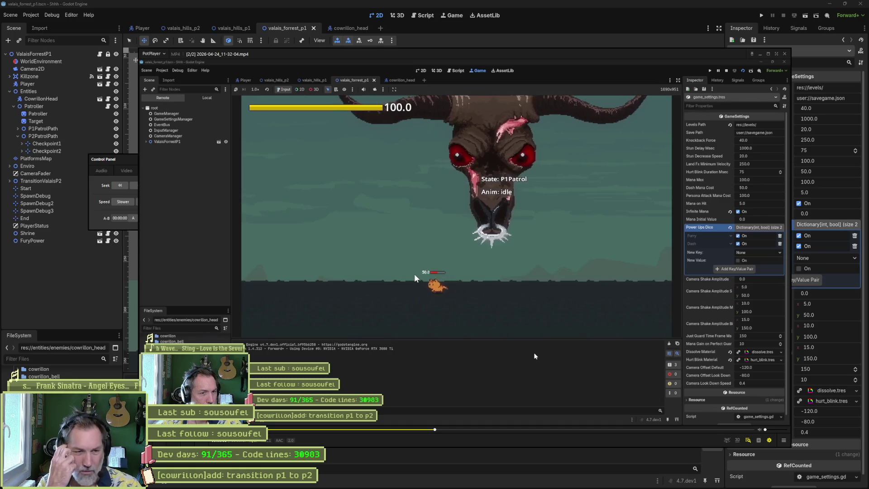
left_click(533, 352)
left_click(534, 353)
left_click(535, 356)
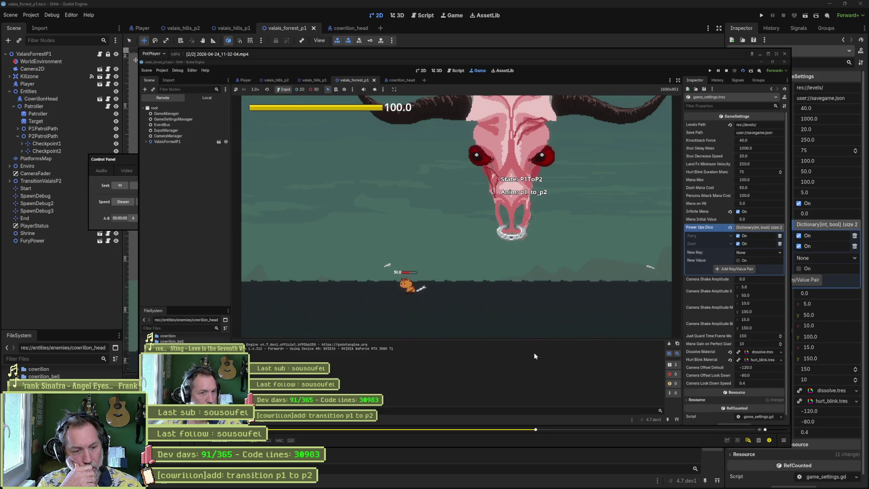
Step back three frames and forward one to land on State: P1ToP2, Anim: p1_to_p2.
key("d")
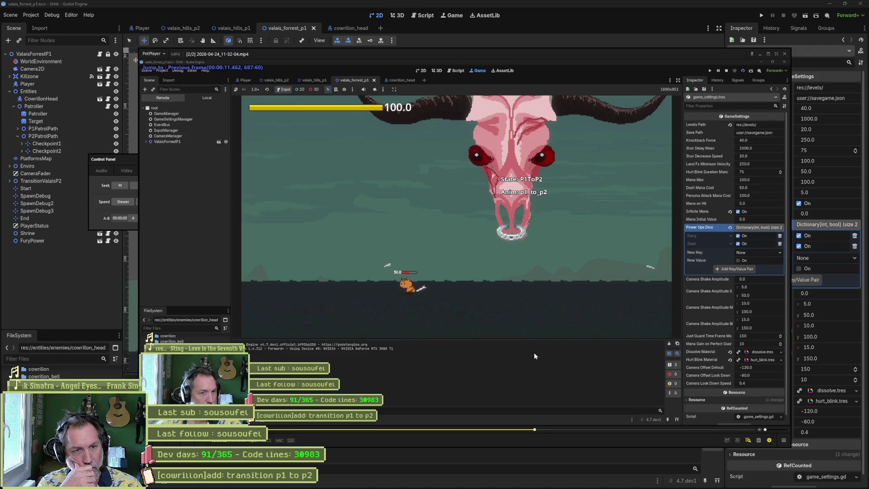
key("d")
key("d")
key("d")
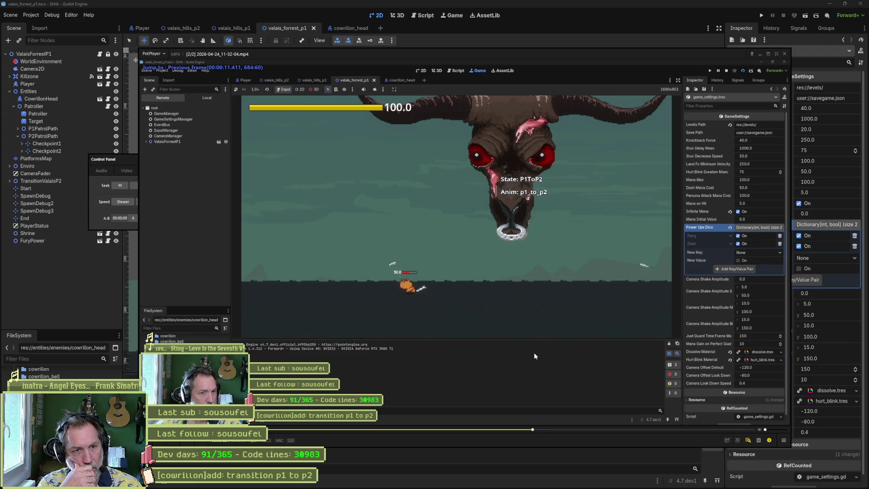
key("d")
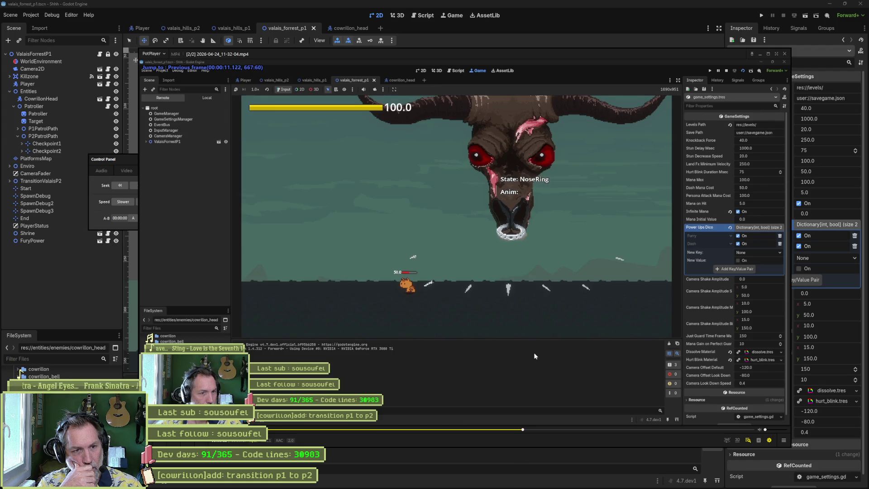
key("f")
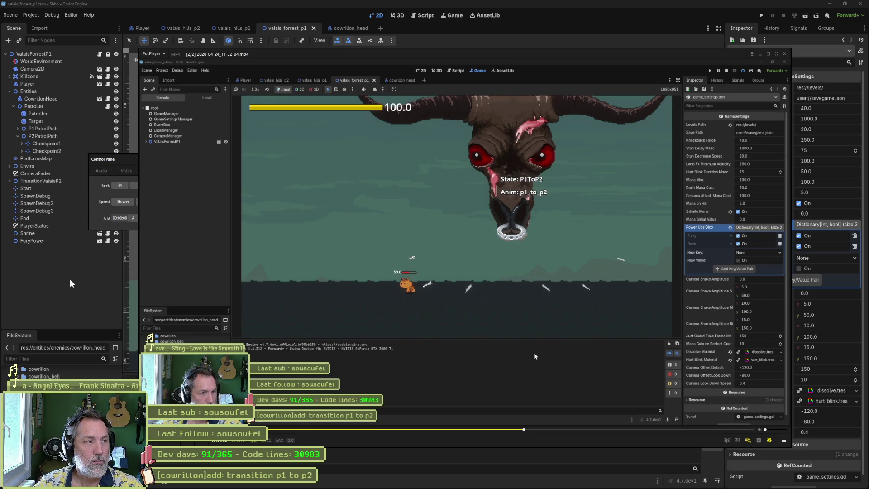
left_click(455, 429)
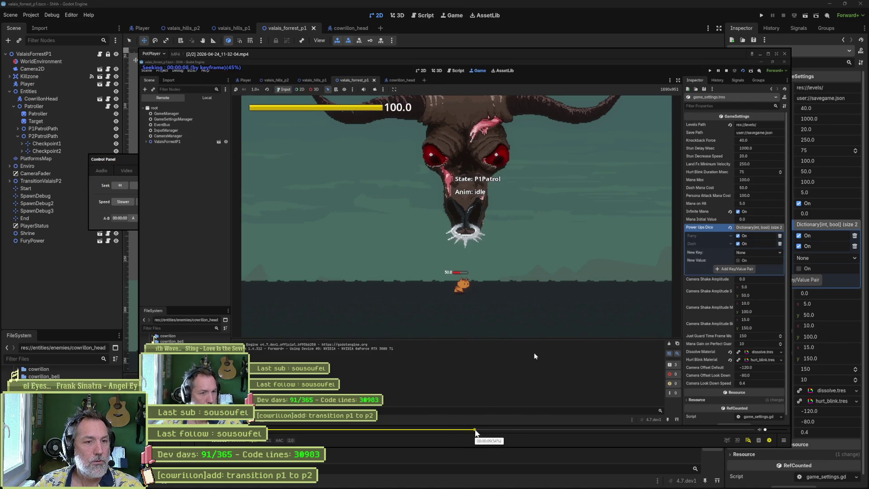
left_click(504, 327)
left_click(504, 327)
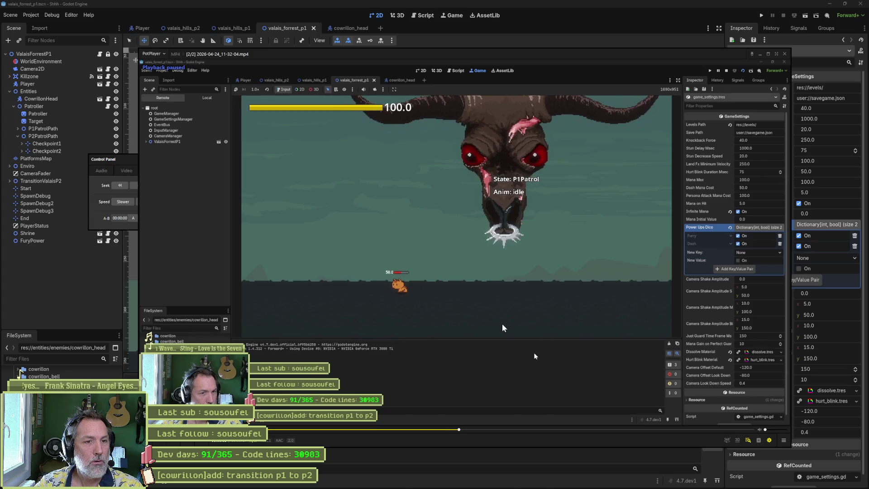
left_click(413, 429)
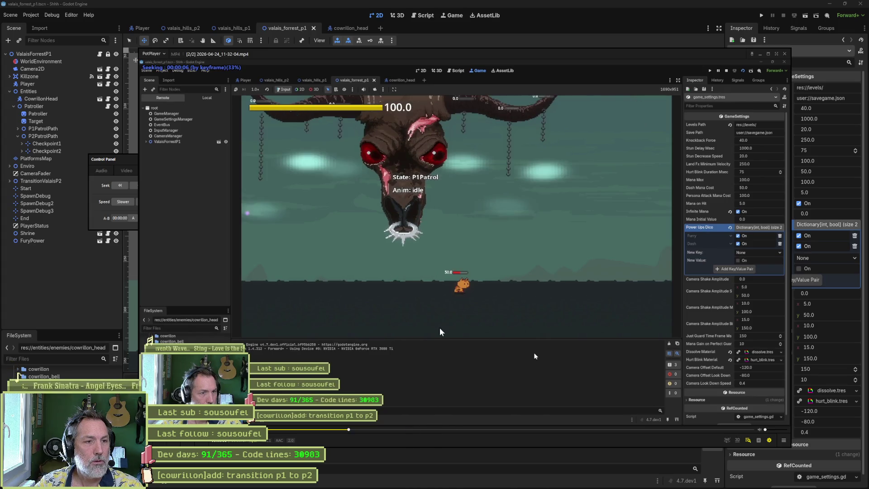
left_click(334, 432)
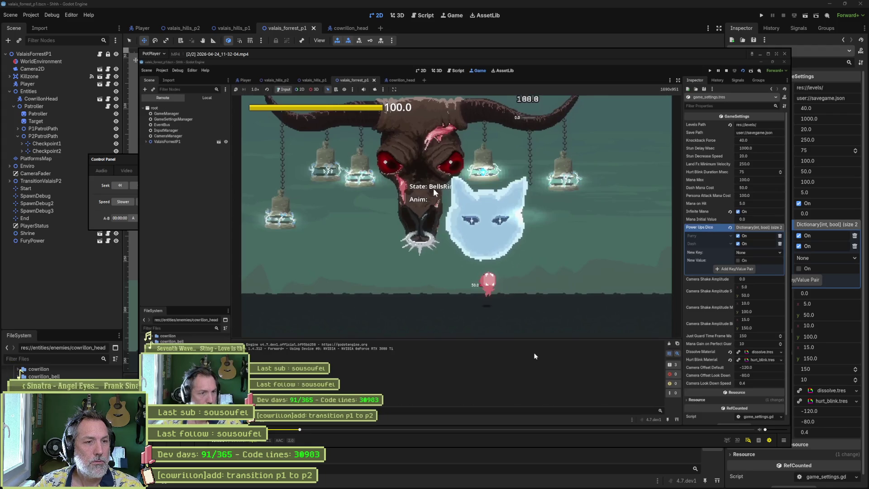
key("space")
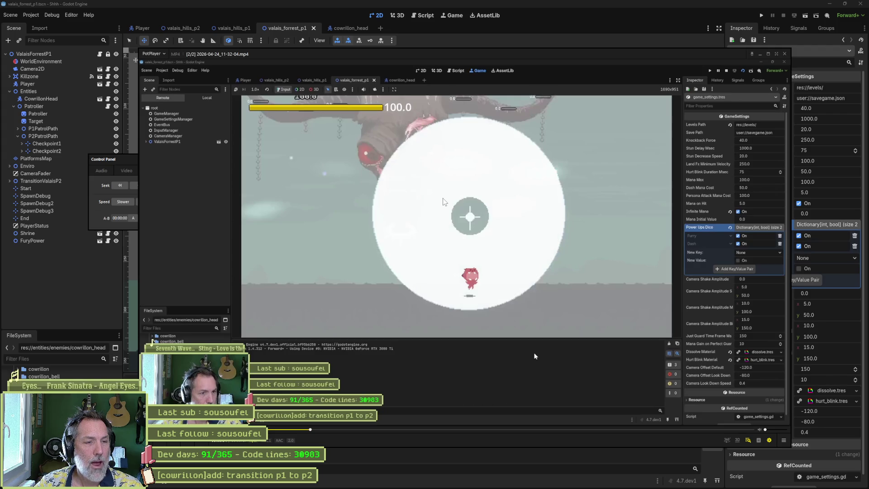
key("d")
key("d")
key("d")
key("d")
key("d")
key("d")
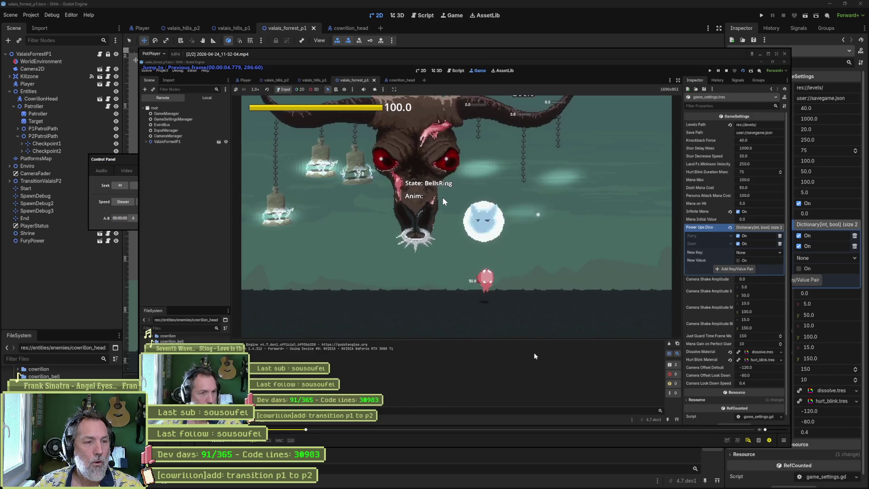
key("f")
key("f")
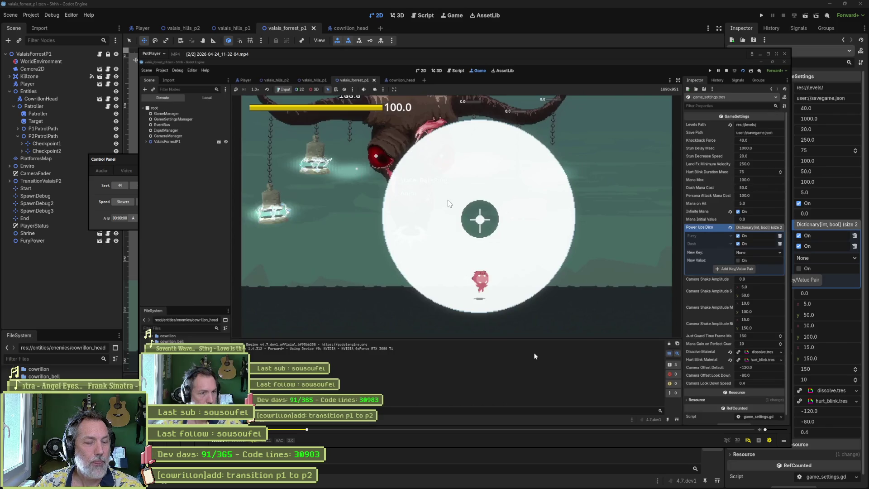
key("d")
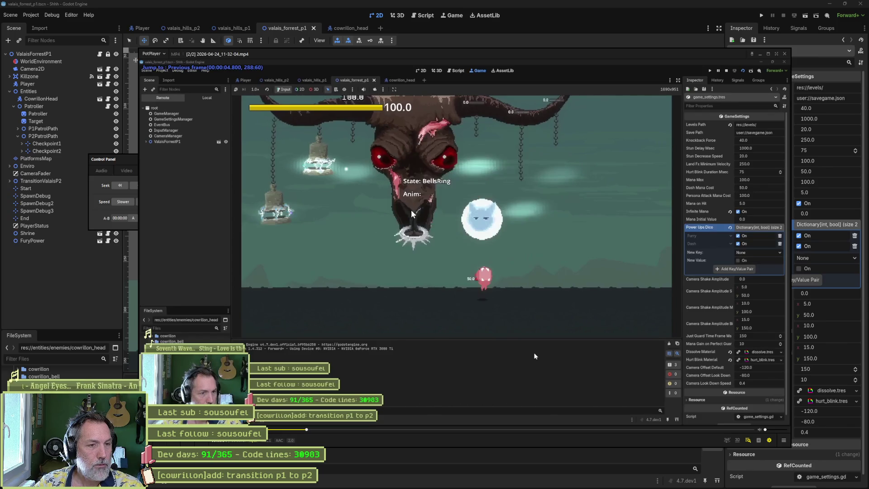
key("space")
key("space")
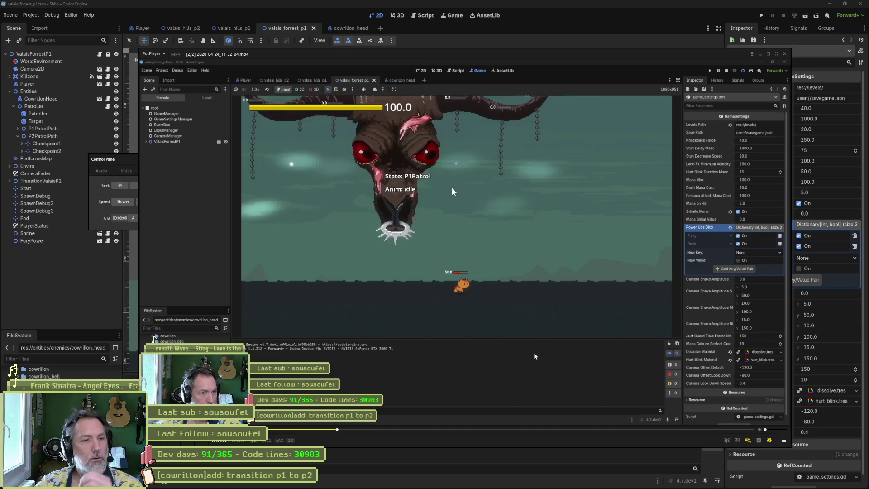
Open cowrillon_bells_ring_state.gd and select its switch back to state_machine.p1_patrol.
left_click(30, 294)
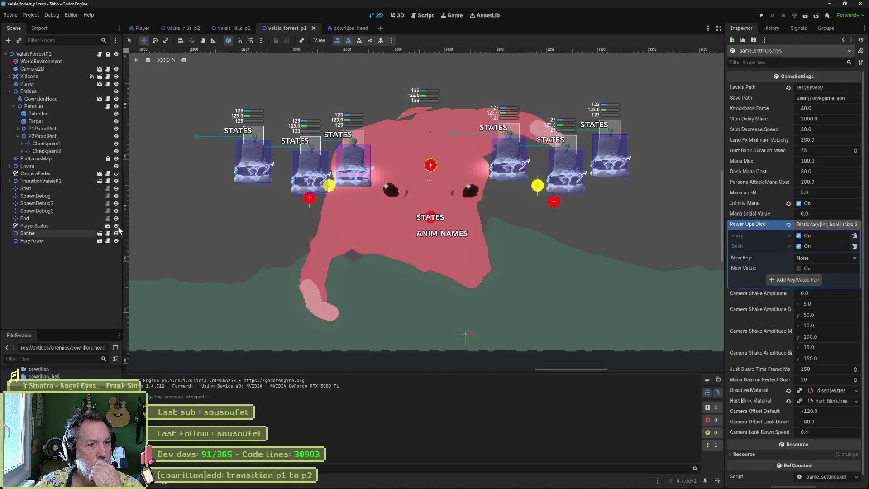
left_click(348, 27)
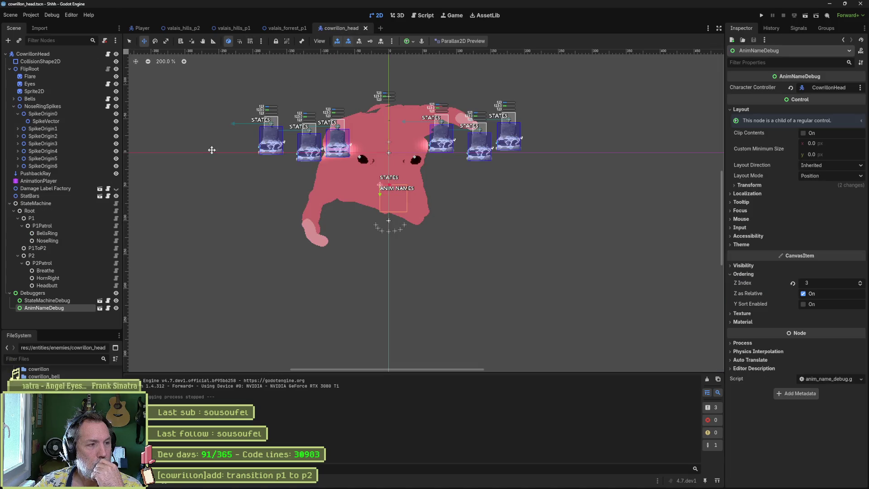
left_click(116, 233)
left_click_drag(281, 167, 457, 162)
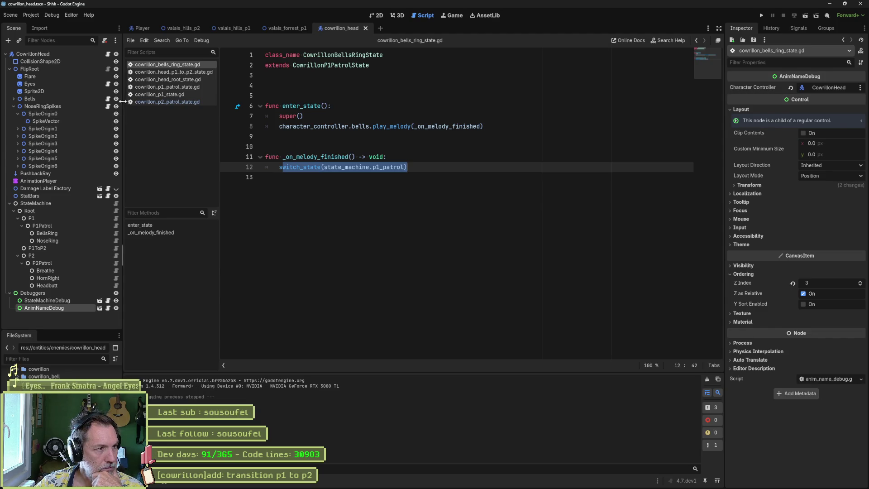
Inspect bells.gd's bells_destroyed signal, then open cowrillon_head_controller.gd to see _on_bells_destroyed.
left_click(108, 98)
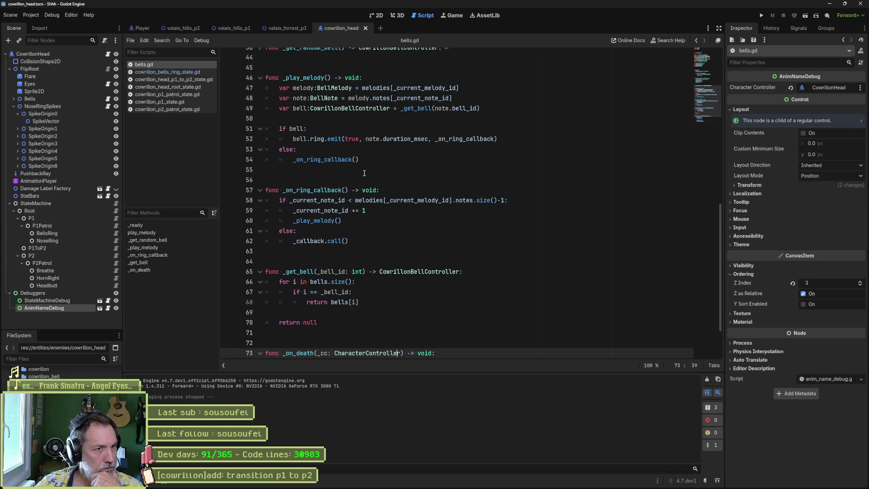
scroll(374, 206, "down", 2)
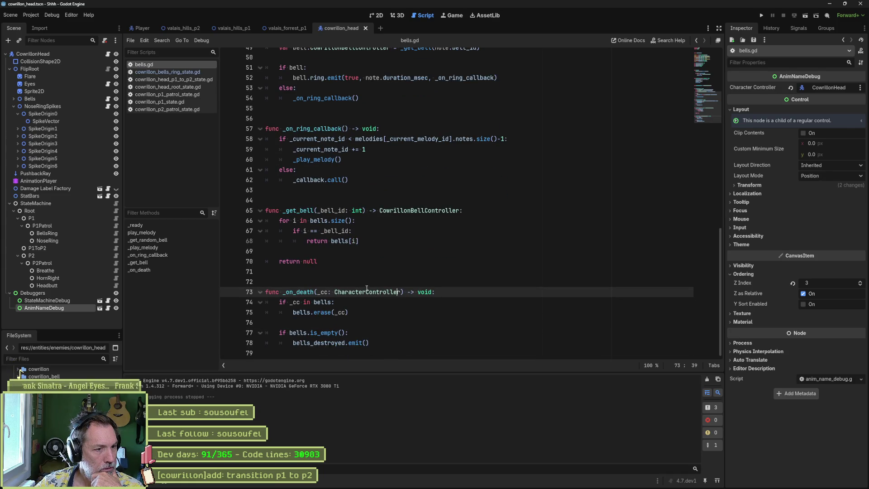
scroll(367, 288, "up", 10)
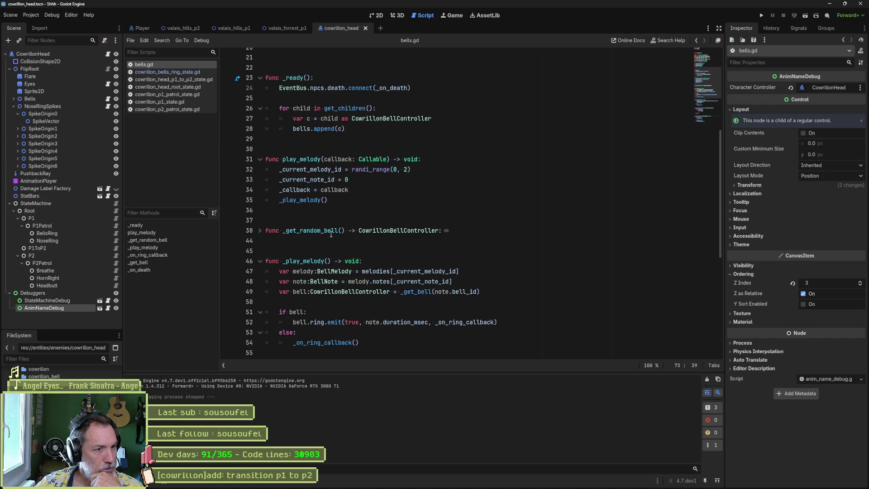
scroll(322, 253, "down", 4)
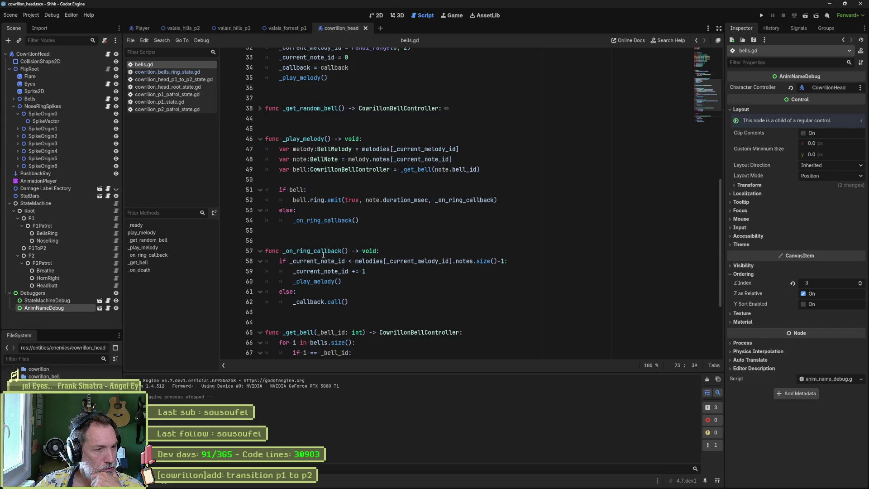
scroll(323, 253, "up", 10)
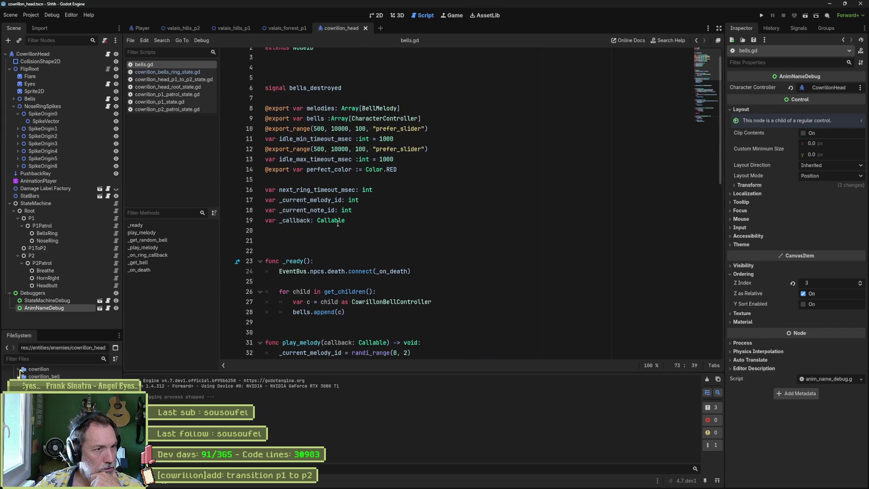
left_click(108, 54)
mouse_move(393, 279)
left_mouse_down()
mouse_move(497, 278)
mouse_move(400, 290)
left_mouse_up()
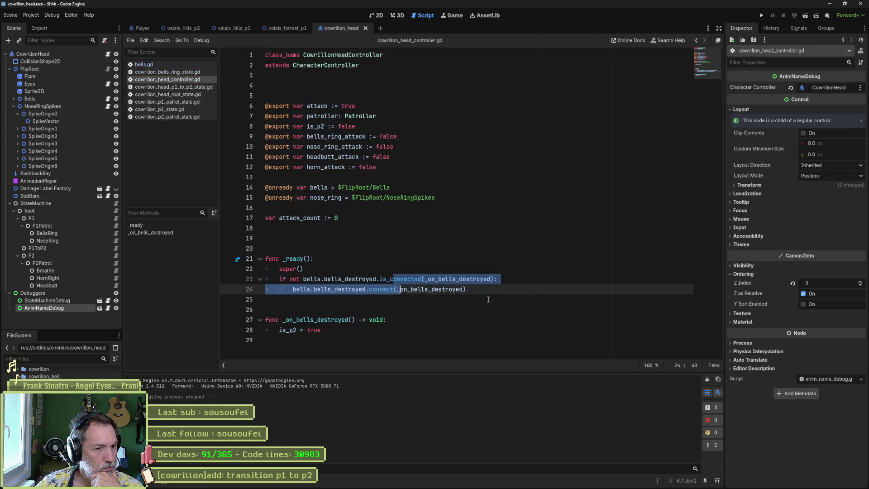
double_click(447, 294)
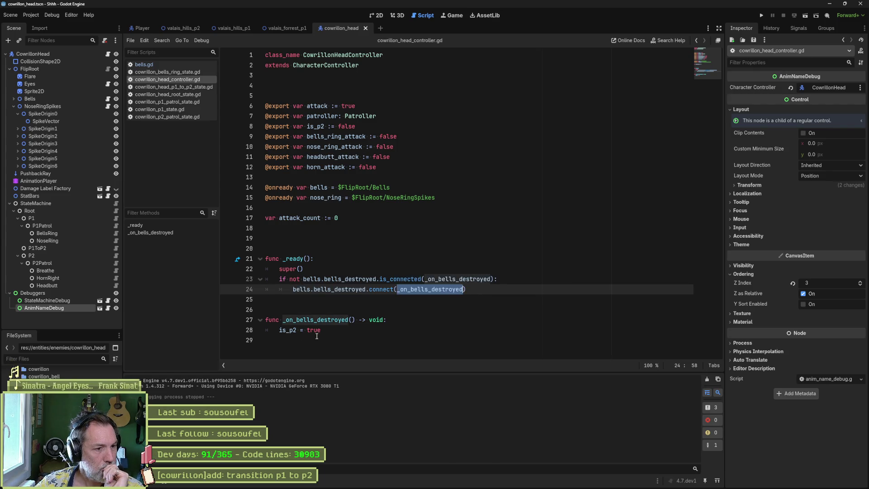
double_click(353, 279)
double_click(312, 279)
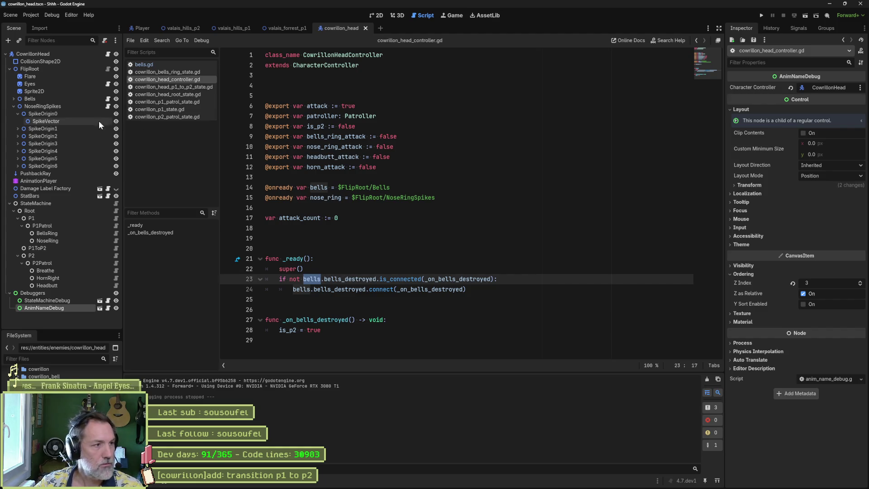
left_click(108, 98)
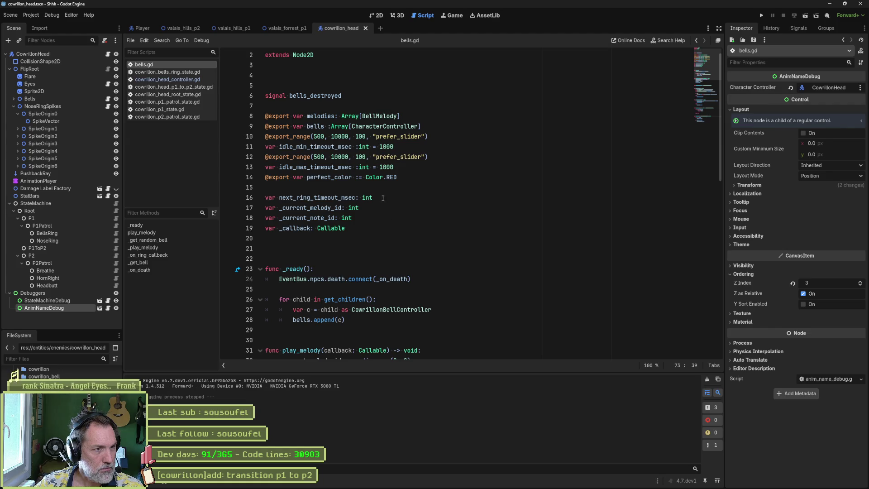
double_click(317, 96)
scroll(525, 255, "down", 10)
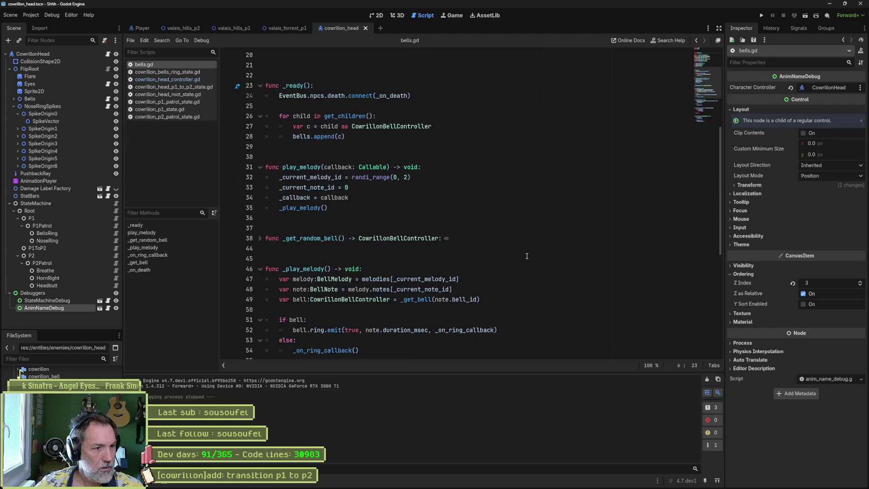
scroll(524, 255, "down", 5)
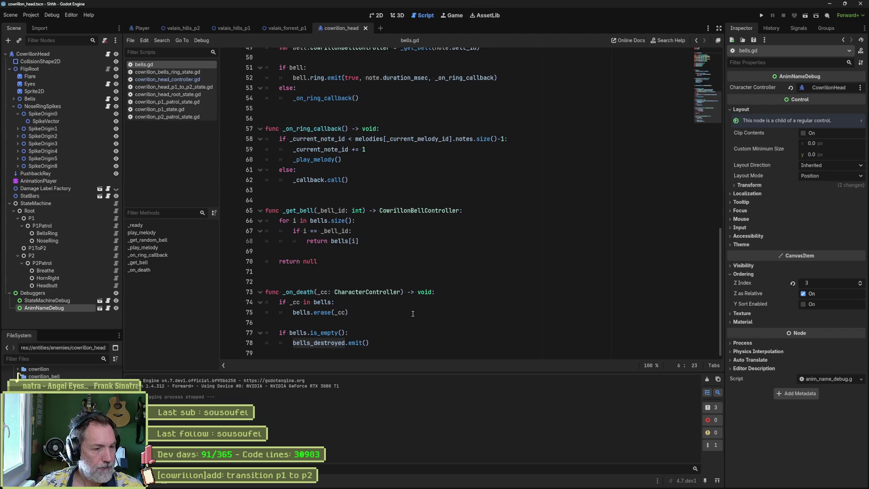
left_click(392, 340)
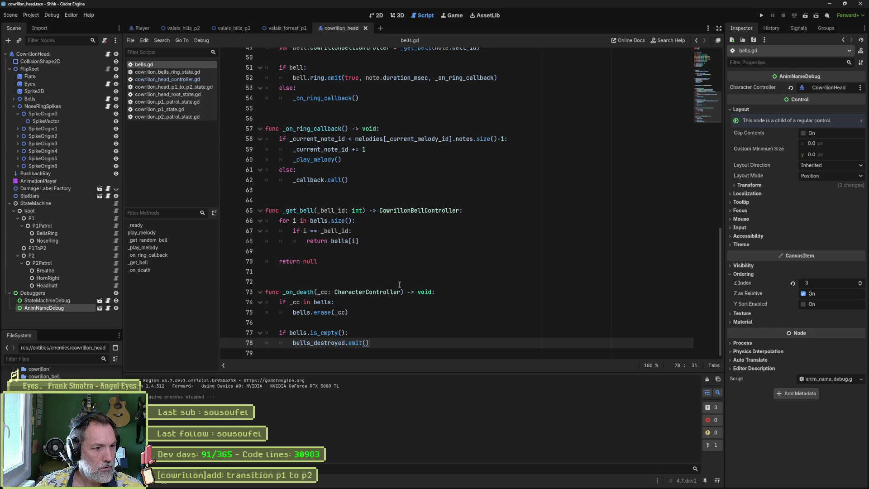
scroll(398, 284, "up", 3)
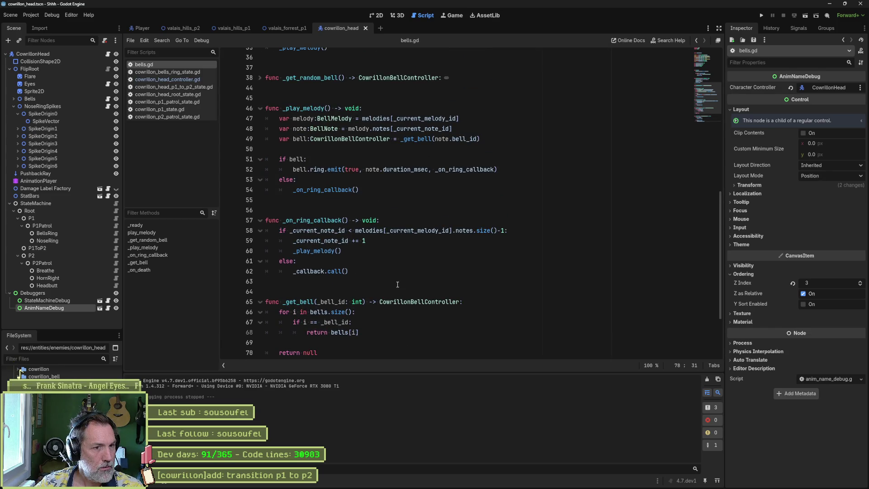
scroll(398, 284, "up", 8)
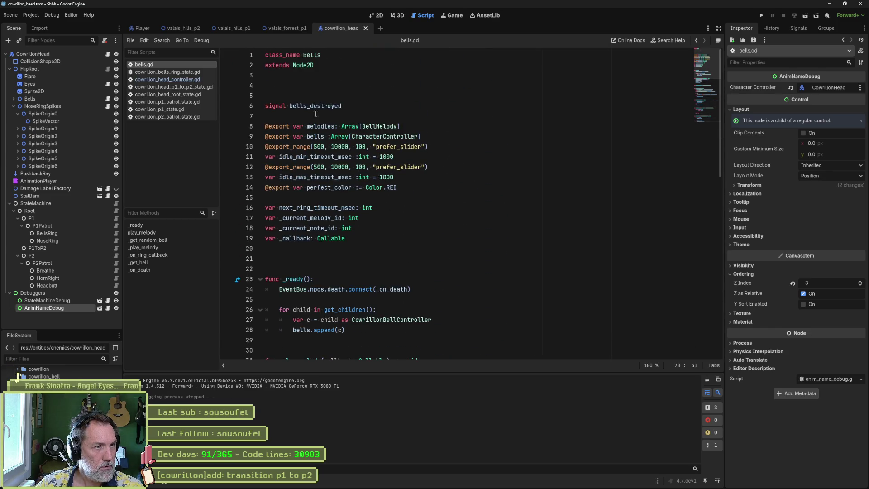